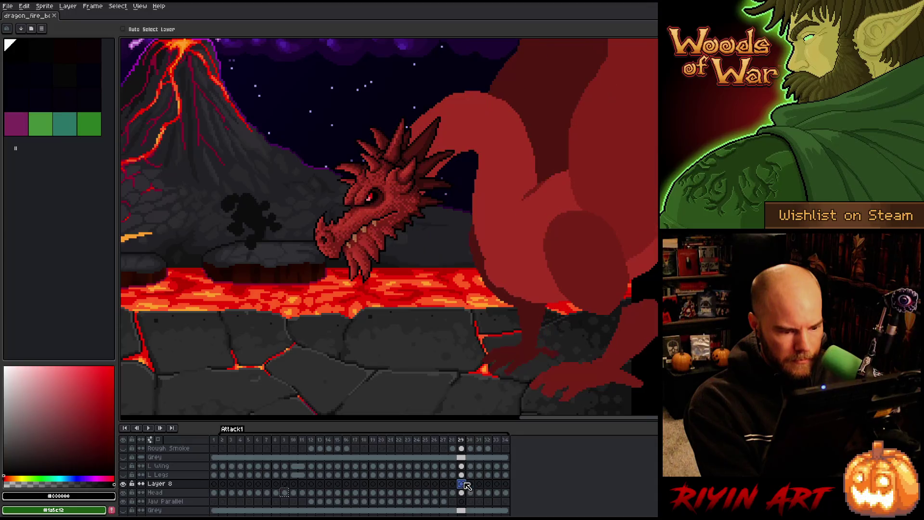
Step: Move Layer 8's duplicate head onto the original head on frame 30 and compare neighbouring frames
left_click(470, 484)
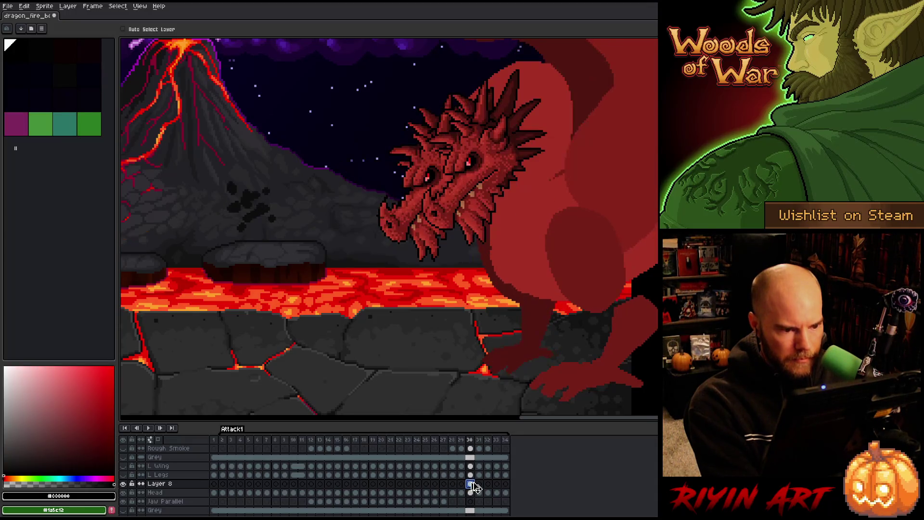
left_click_drag(485, 171, 442, 187)
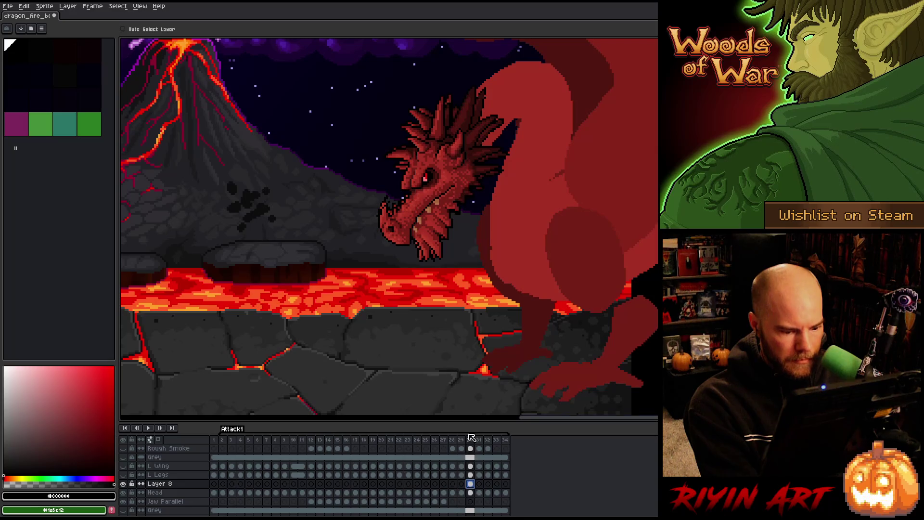
left_click(470, 492)
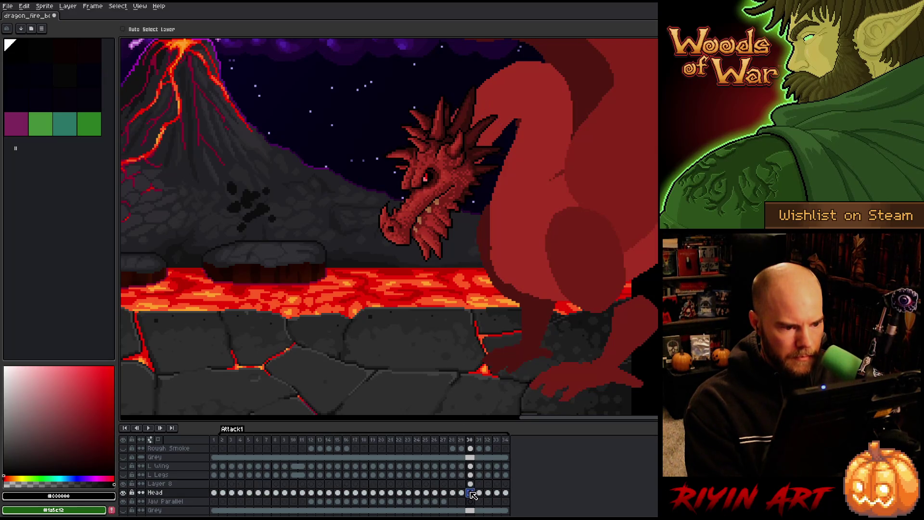
left_click(470, 483)
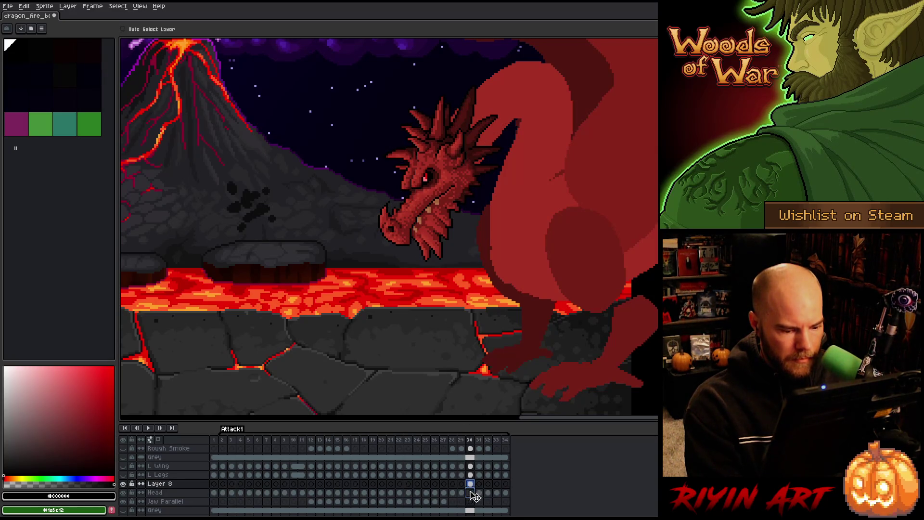
left_click(471, 492)
key("Left")
key("Right")
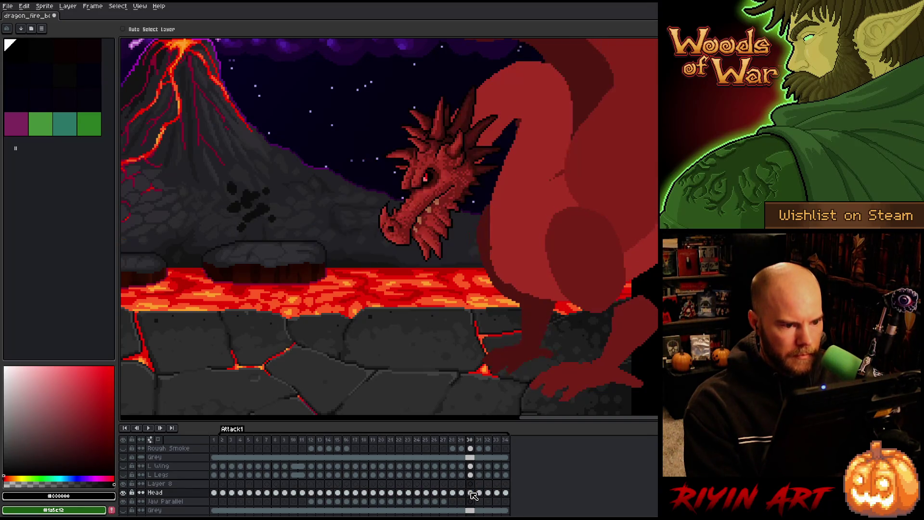
key("Right")
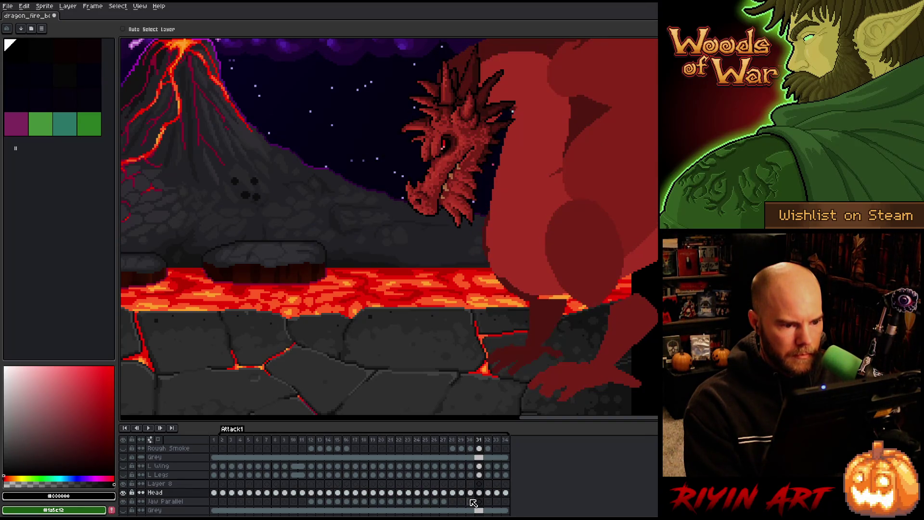
Step: Copy the frame-8 head, paste it into frame 31 of Layer 8, and position it over the neck
left_click(277, 486)
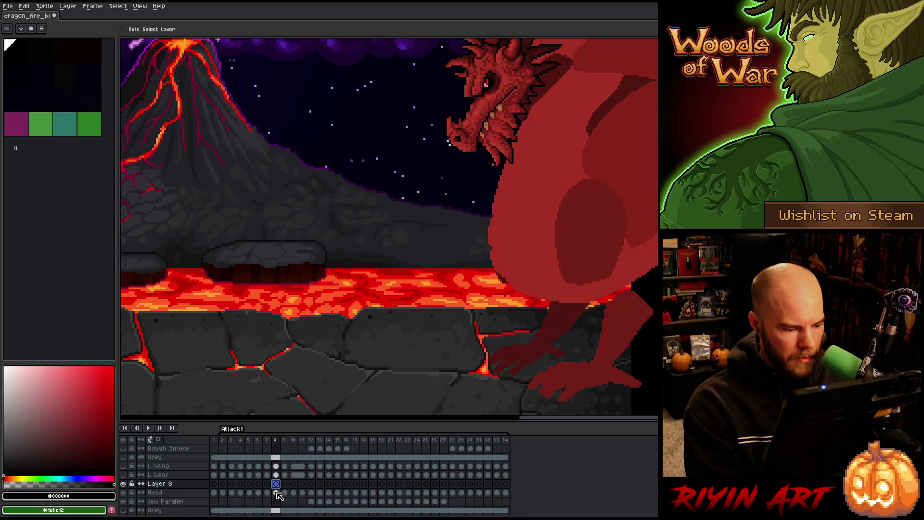
left_click(276, 492)
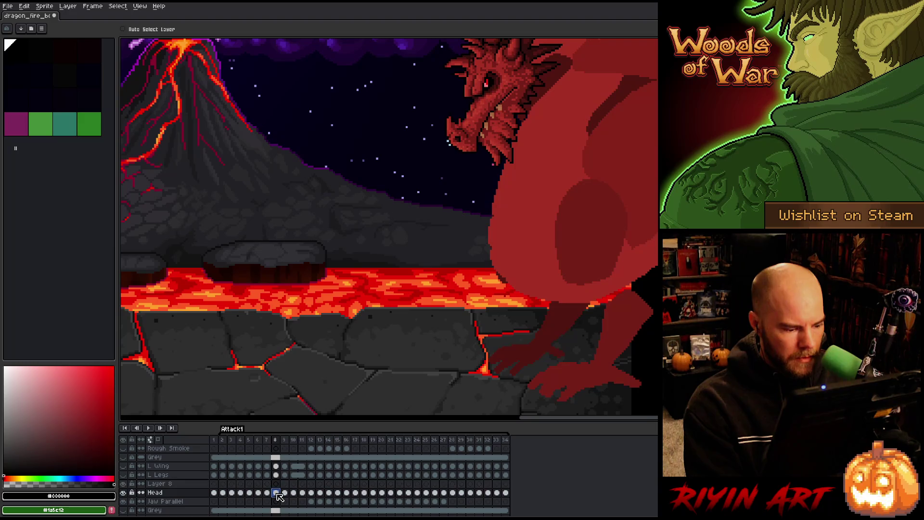
left_click(479, 484)
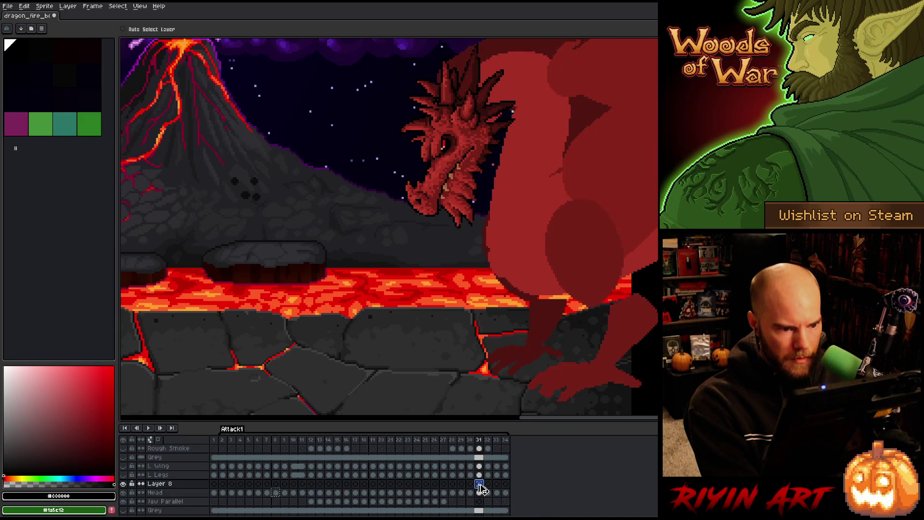
key("ctrl+v")
left_click_drag(490, 136, 451, 182)
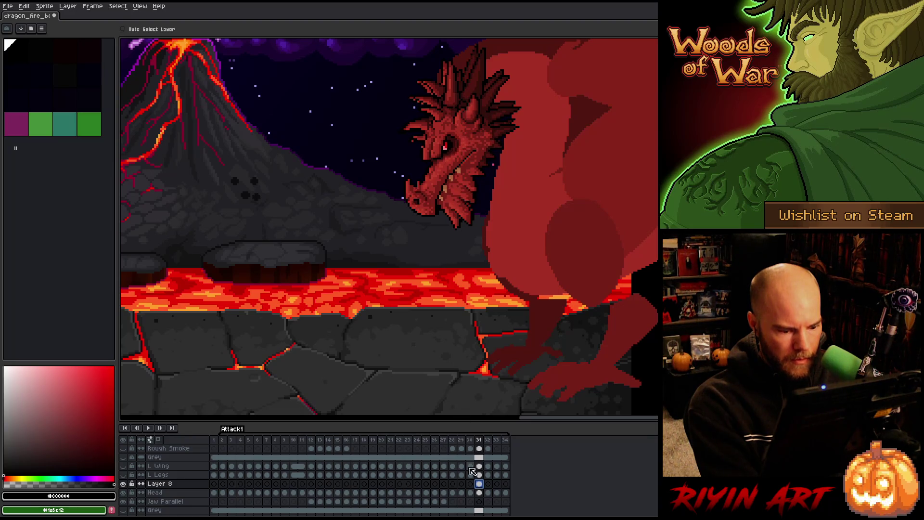
left_click_drag(470, 167, 466, 163)
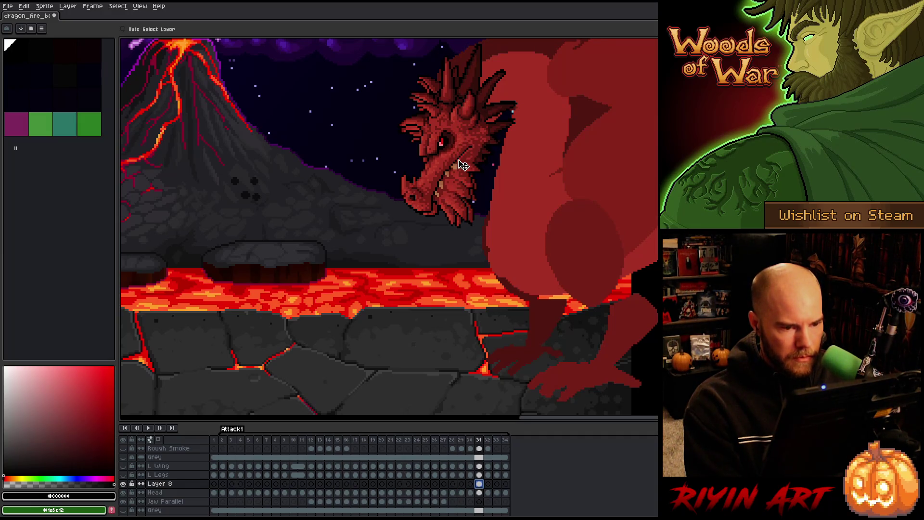
Step: Zoom and pan to the dragon's head, then flip between frames 7 and 8 to compare poses
scroll(462, 165, "down", 2)
scroll(501, 197, "up", 1)
mouse_move(506, 200)
left_mouse_down()
mouse_move(450, 229)
mouse_move(423, 223)
left_mouse_up()
scroll(397, 165, "up", 1)
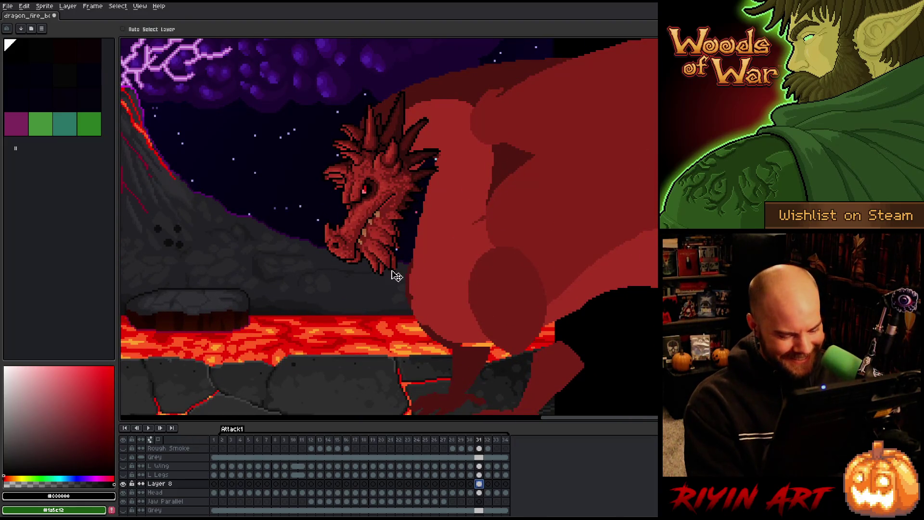
left_click(267, 441)
key("Right")
key("Left")
key("Right")
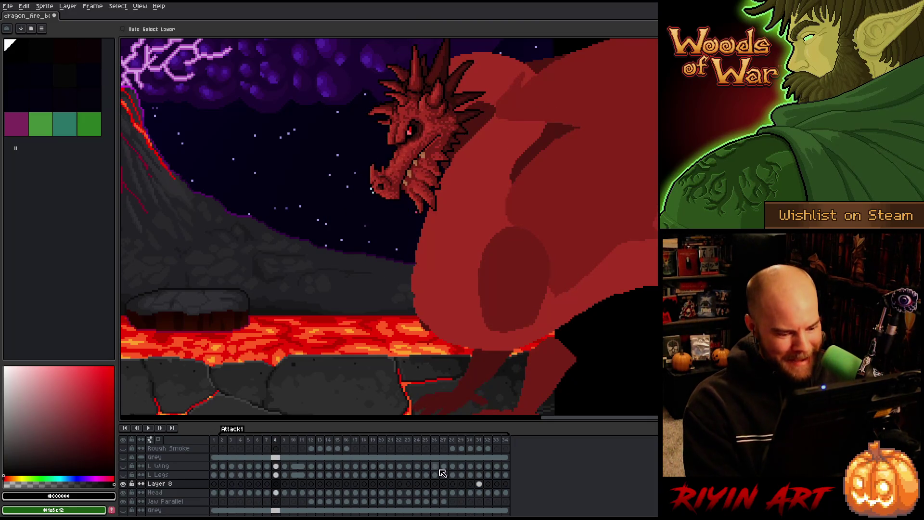
Step: Create a new layer, Layer 9, above the Head layer
left_click(479, 483)
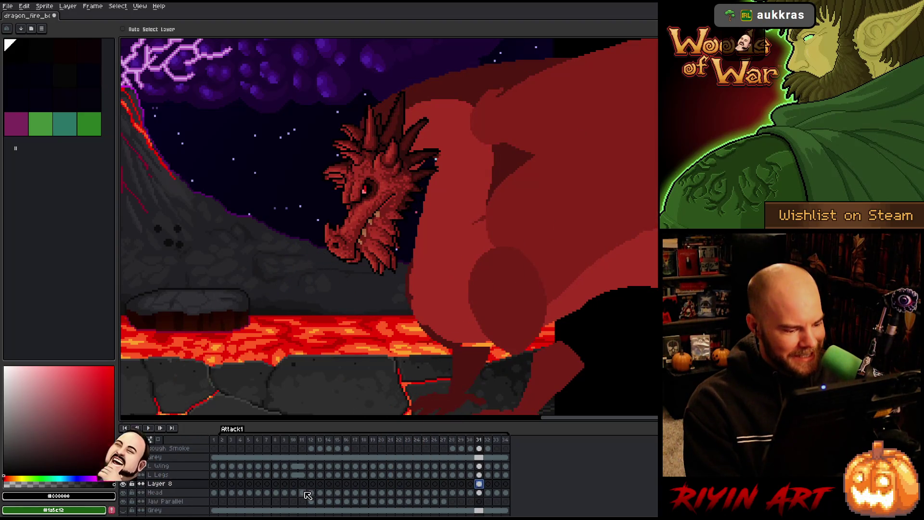
left_click(276, 492)
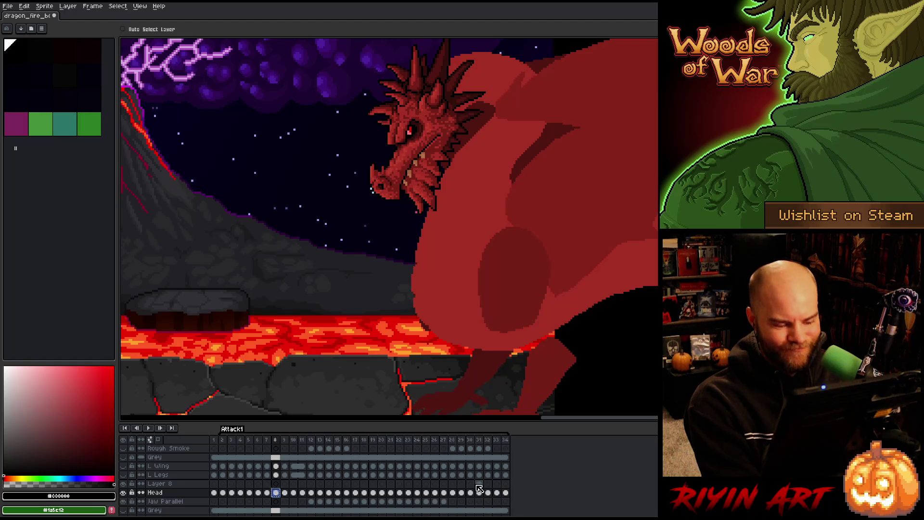
key("ctrl+z")
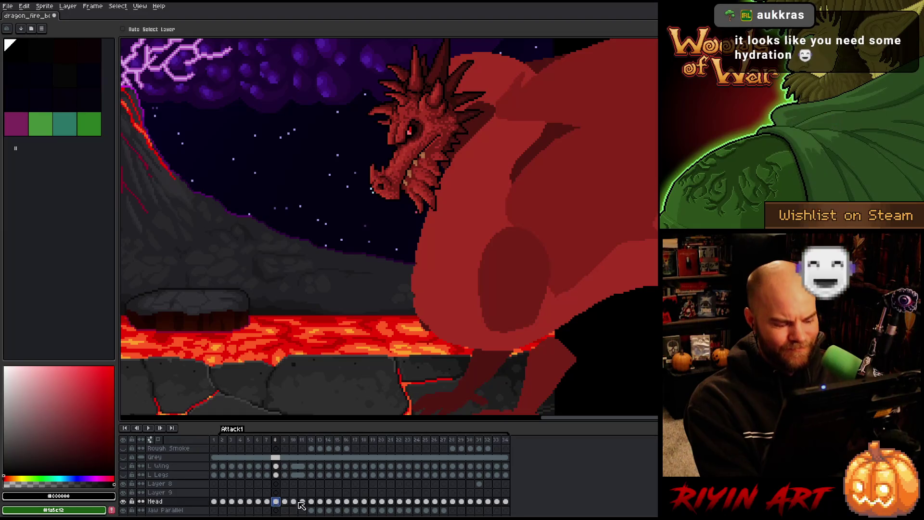
Step: Move Layer 9's frame-31 head down-left onto the lower head and delete the stray copy
left_click(478, 492)
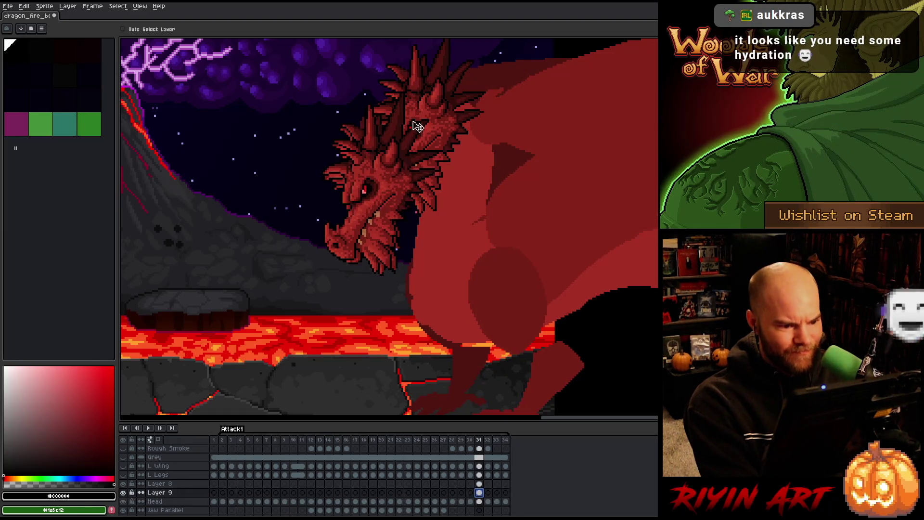
mouse_move(413, 144)
left_mouse_down()
mouse_move(380, 182)
mouse_move(399, 185)
mouse_move(271, 173)
left_mouse_up()
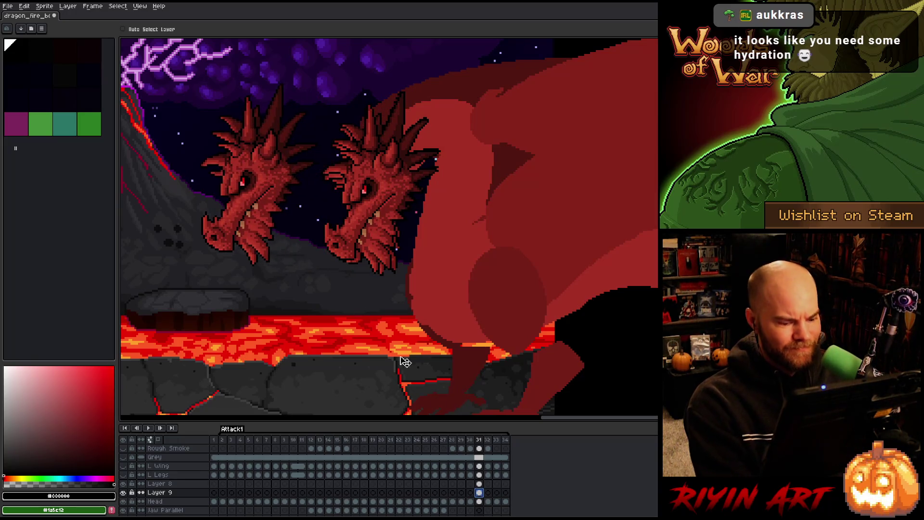
key("Delete")
left_click(479, 484)
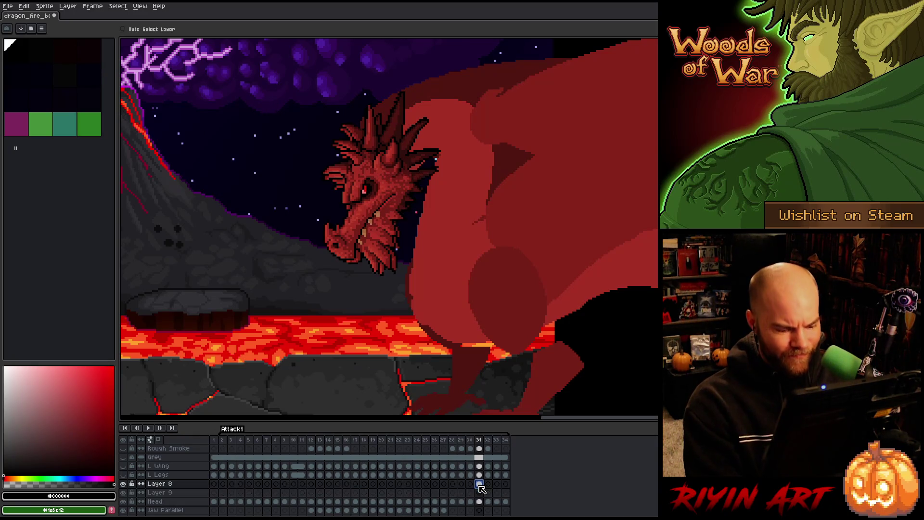
left_click(480, 502)
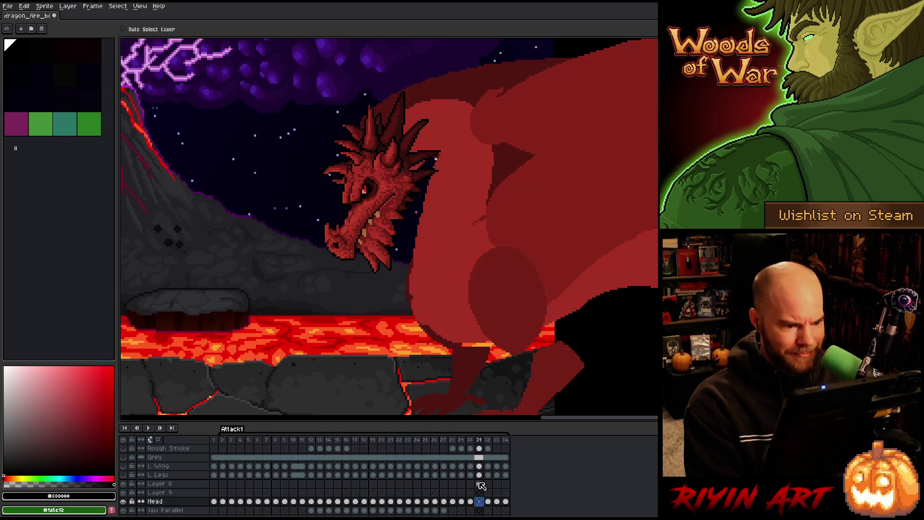
left_click(479, 483)
left_click(480, 501)
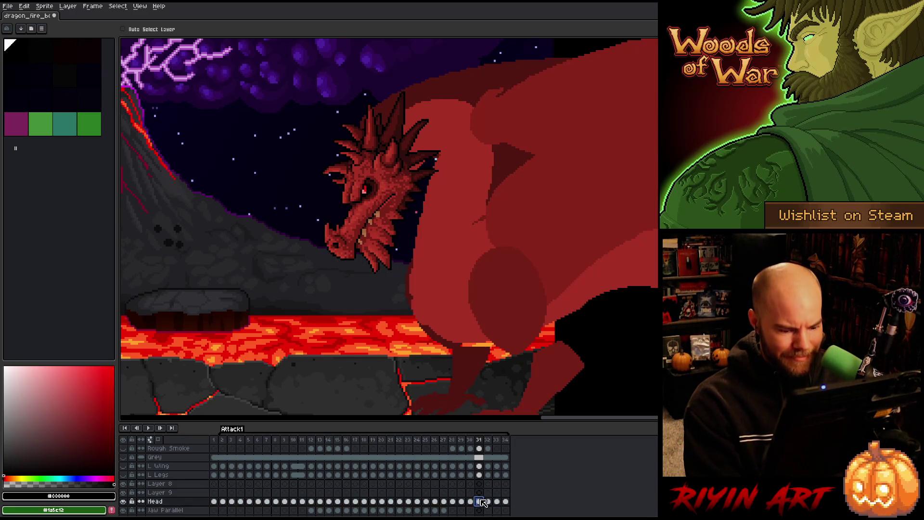
Step: Flip between frames 31–32 and frames 7–8 to compare the head poses
left_click(487, 501)
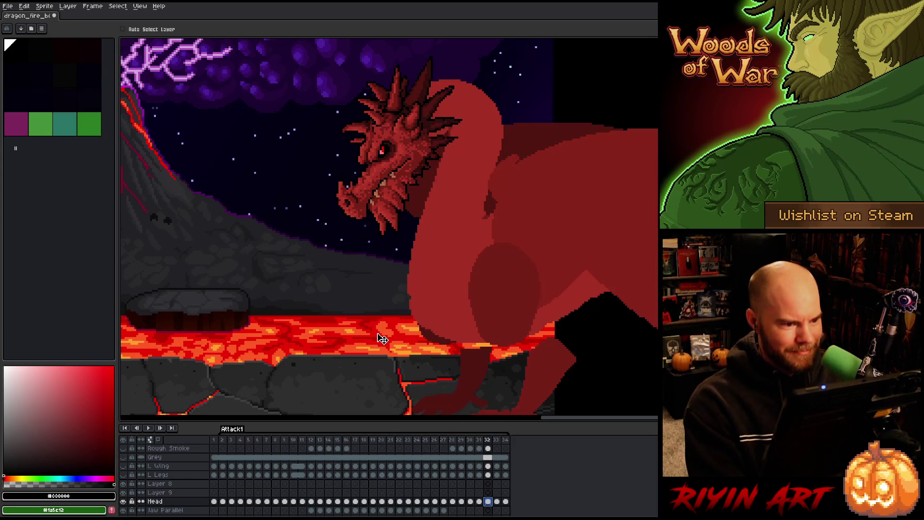
key("Left")
key("Right")
key("Left")
key("Right")
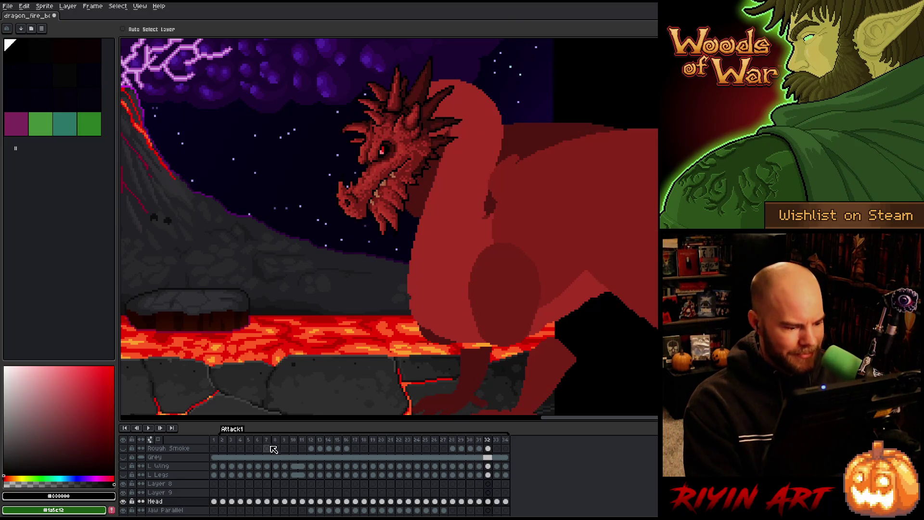
left_click(268, 442)
key("Right")
key("Left")
key("Right")
key("Left")
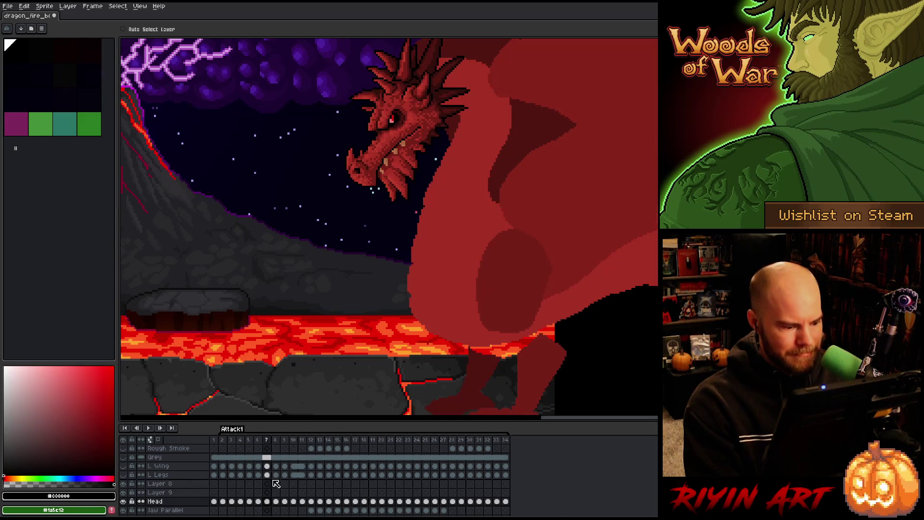
Step: Drag Layer 9's frame-32 head down onto the neck and toggle layer visibility to compare
left_click(479, 493)
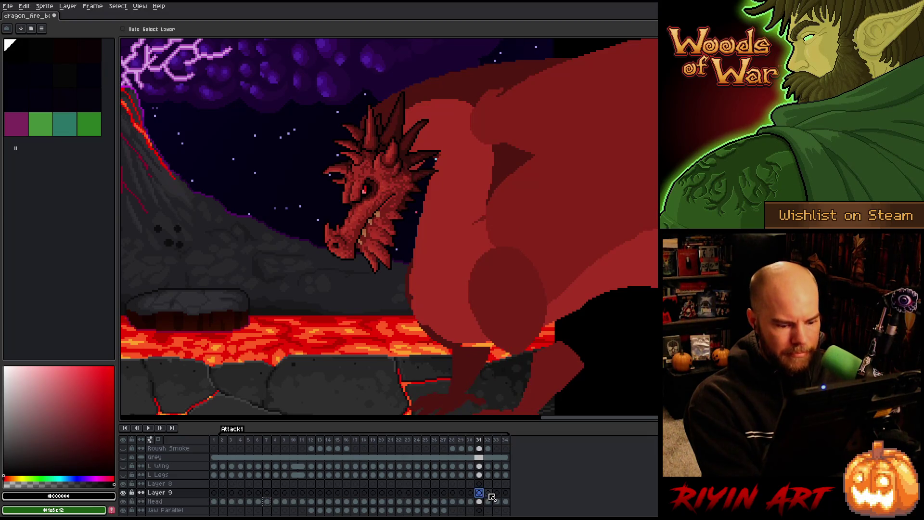
left_click(488, 493)
left_click_drag(409, 116, 402, 150)
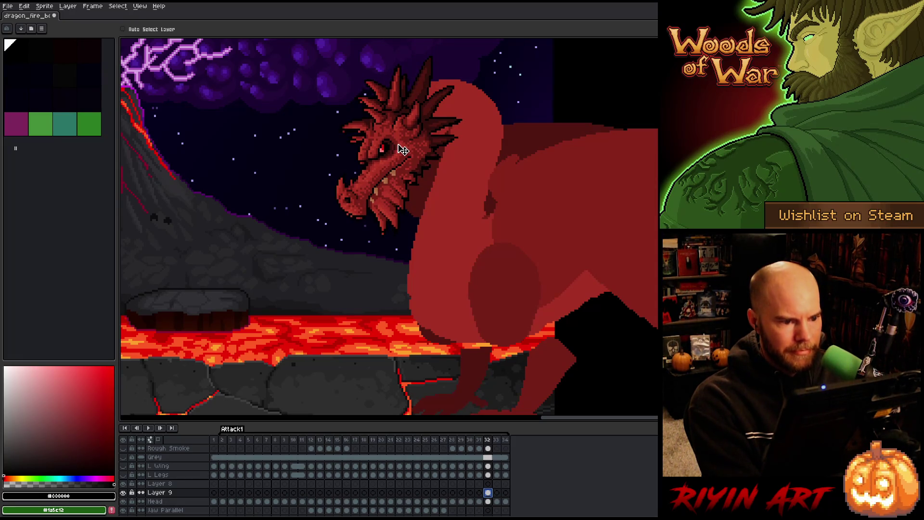
left_click(489, 501)
left_click(124, 492)
left_click(123, 492)
left_click(123, 492)
left_click(123, 493)
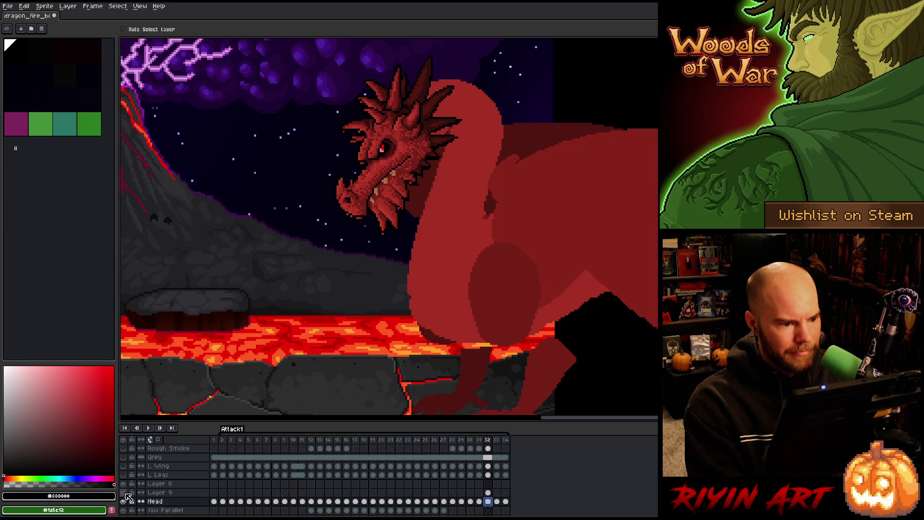
left_click(488, 493)
Step: Commit the Layer 9 head in place and toggle its visibility to compare
key("ctrl+t")
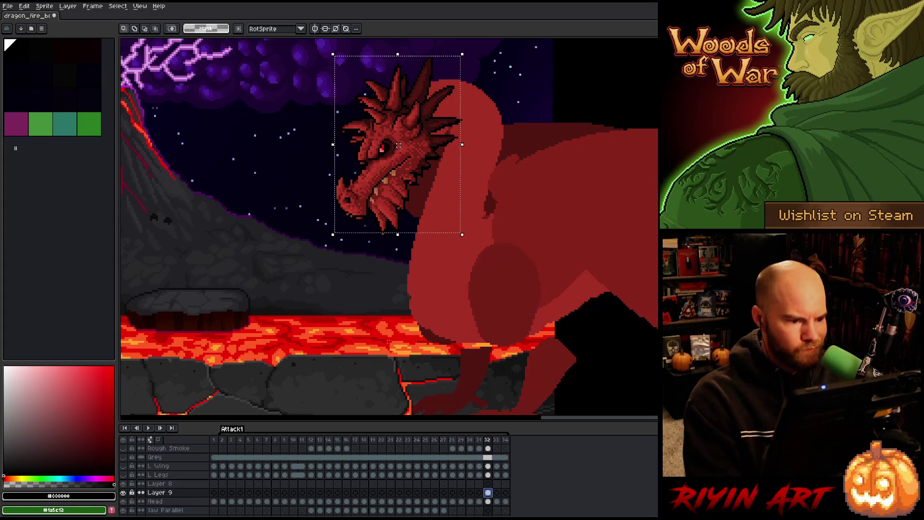
key("Return")
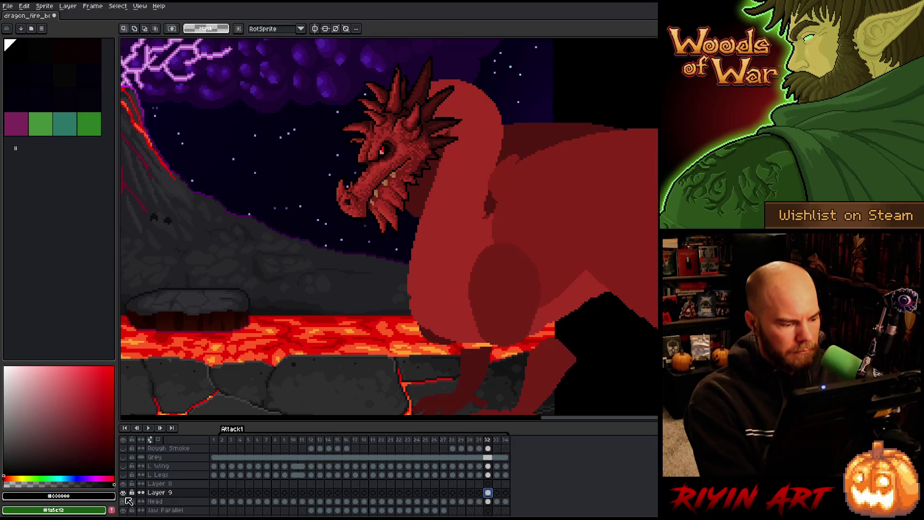
left_click(123, 493)
left_click(124, 493)
left_click(123, 492)
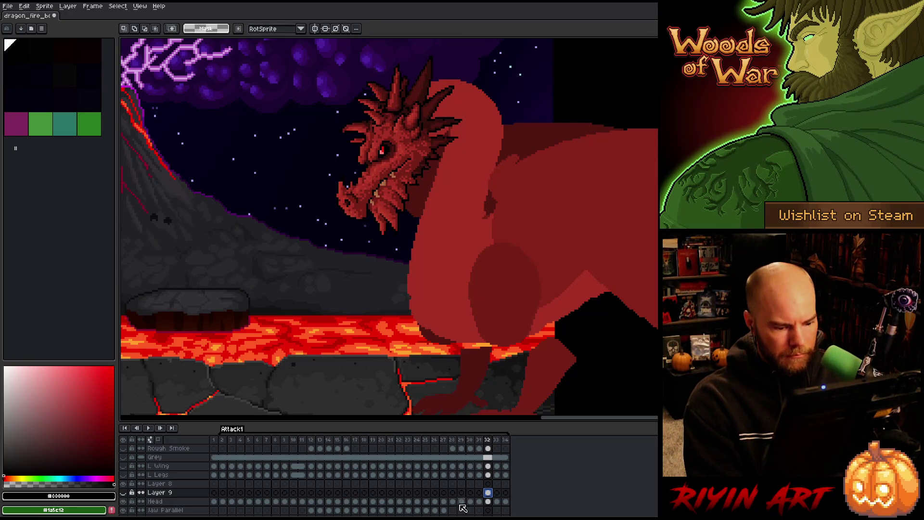
left_click(123, 492)
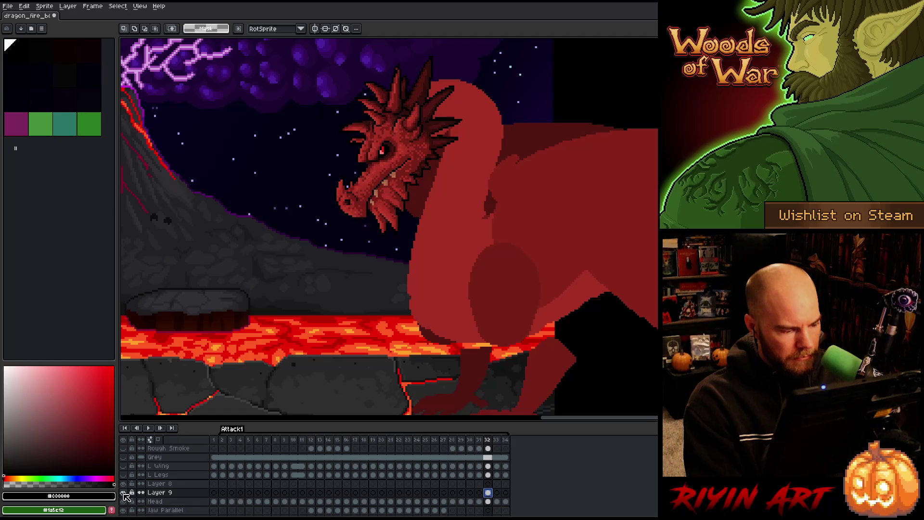
left_click(488, 502)
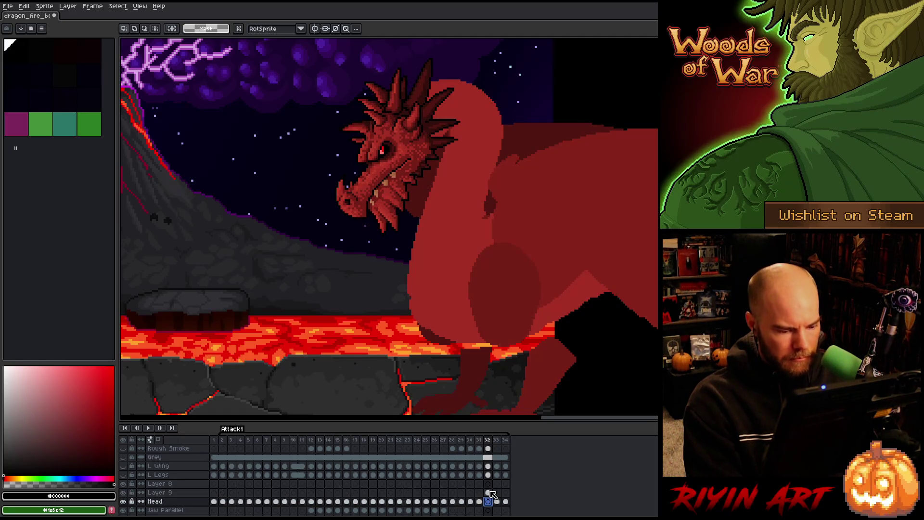
left_click(489, 493)
Step: Compare the head poses on frames 33 and 34, then play the Attack1 animation
left_click(488, 501)
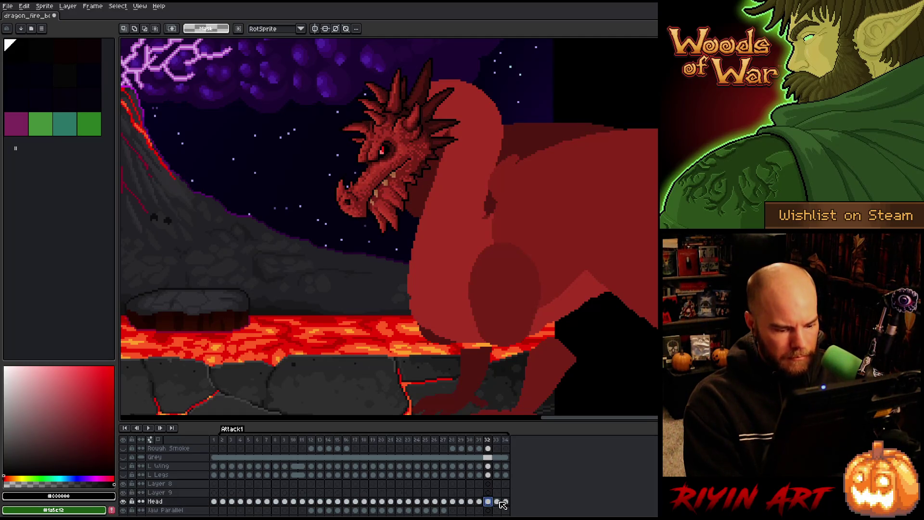
left_click(496, 502)
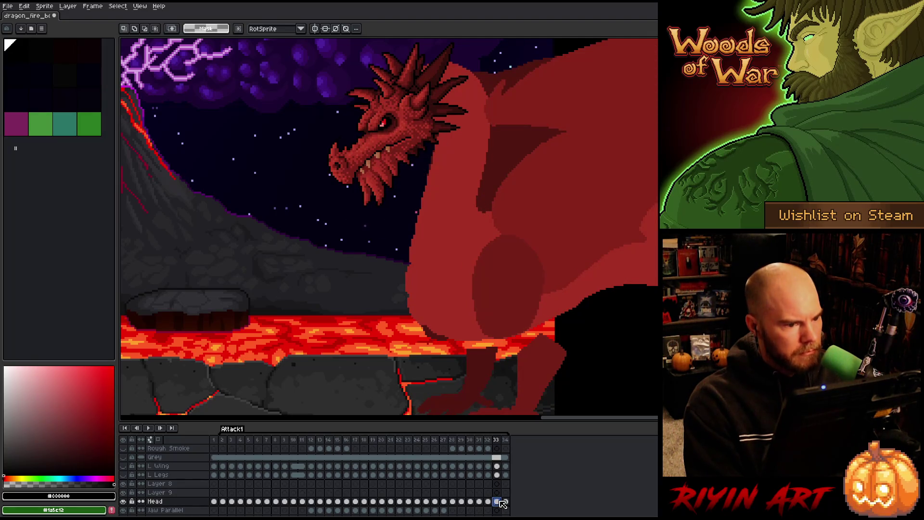
left_click(505, 501)
left_click(496, 501)
left_click(504, 501)
key("Return")
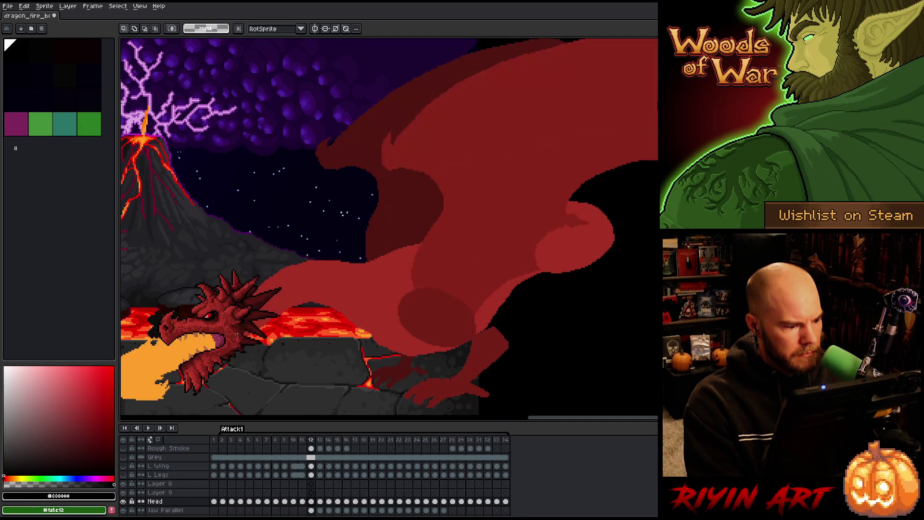
Step: Zoom in on the head and flip between frames 12 and 13 to compare dragon poses
scroll(194, 362, "up", 1)
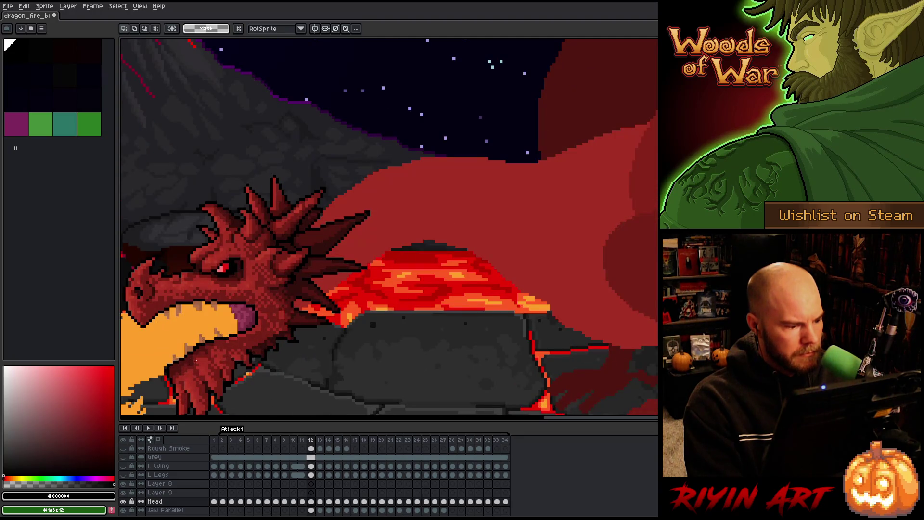
scroll(191, 368, "down", 1)
scroll(362, 331, "up", 1)
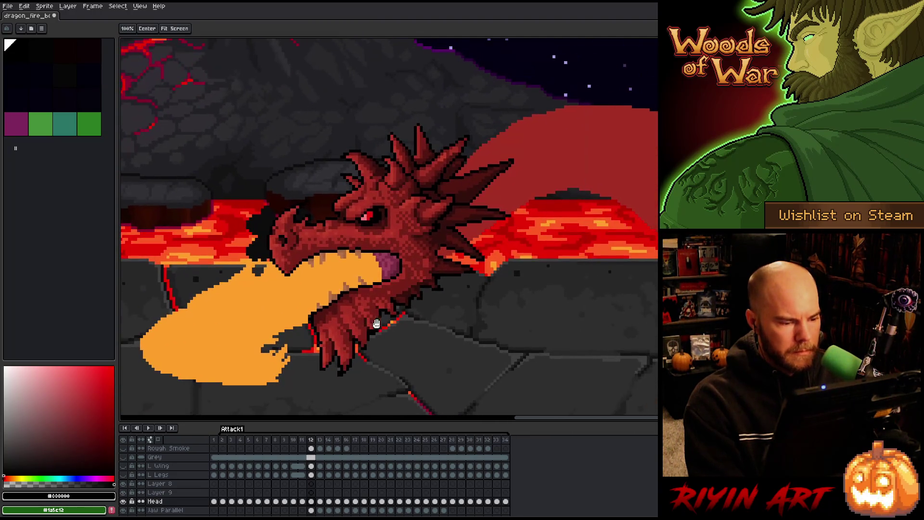
key("Right")
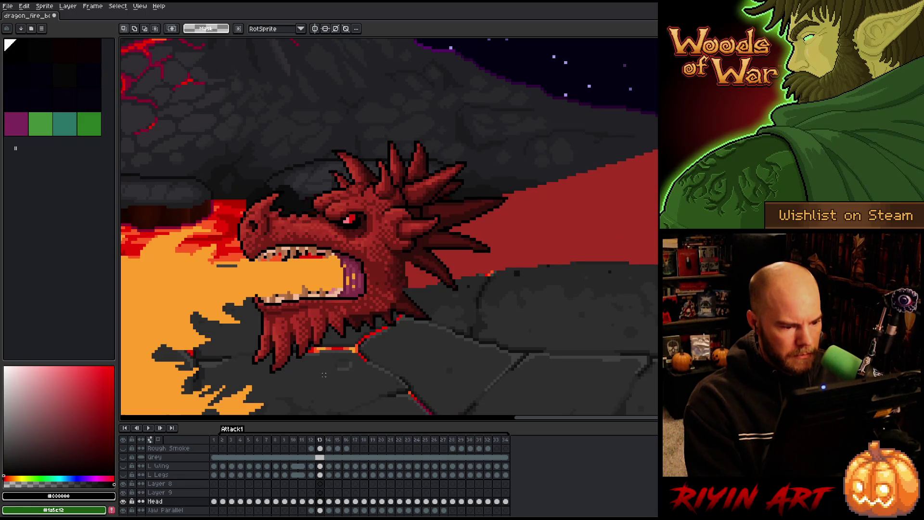
key("Left")
key("Left")
key("Right")
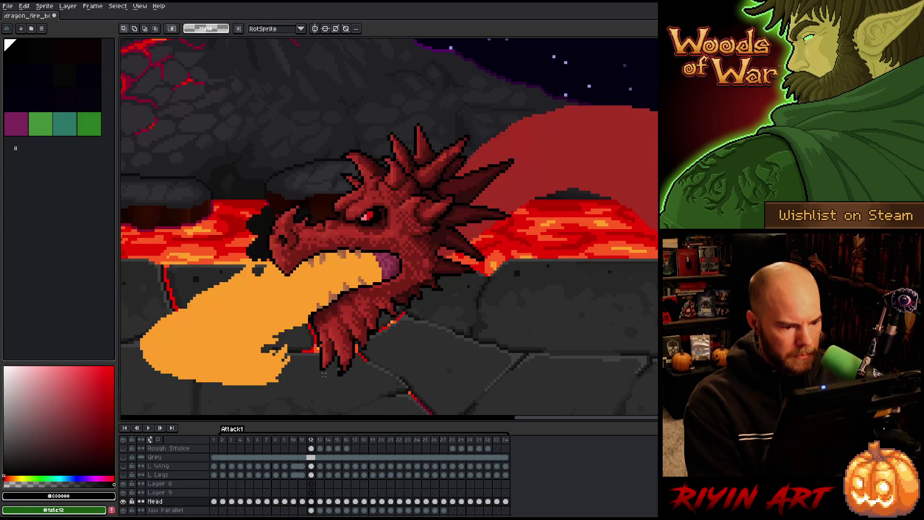
key("Right")
key("Left")
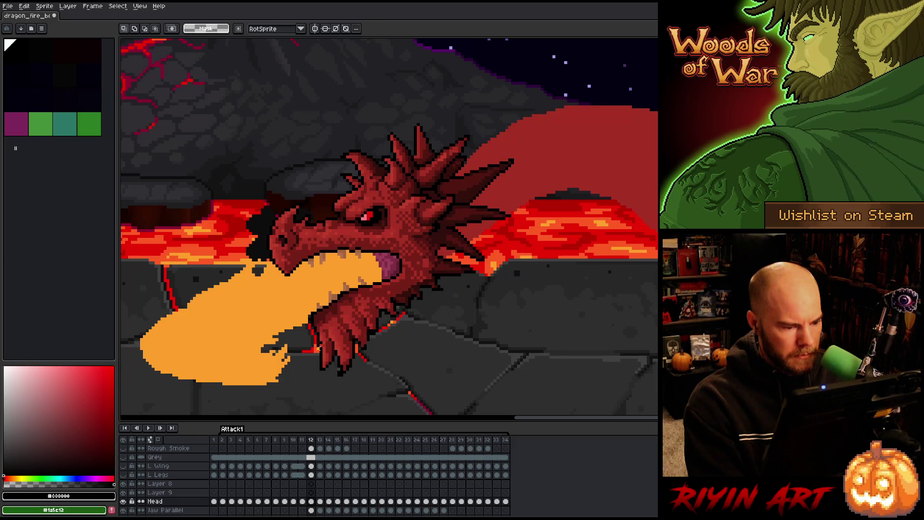
scroll(337, 306, "up", 2)
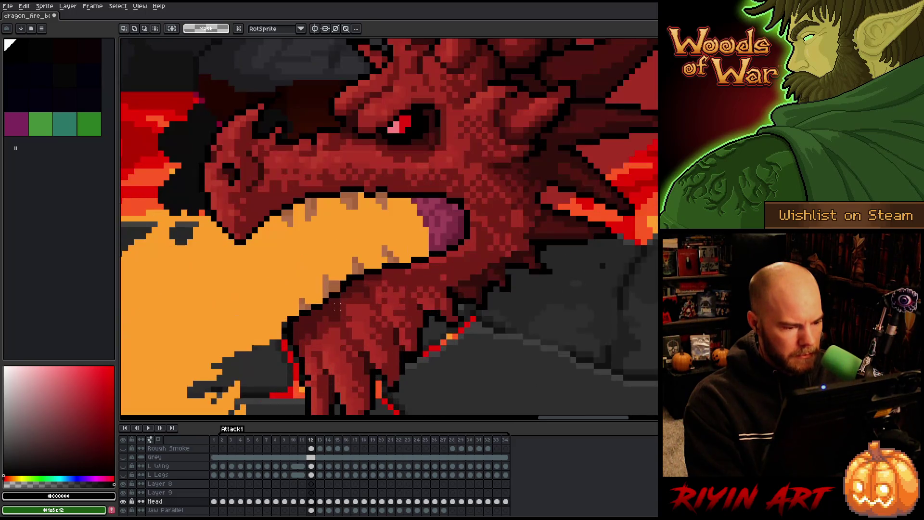
scroll(311, 500, "down", 2)
Step: On frame 12, hide Jaw Parallel and the fire/background layers, then re-show Jaw Parallel
left_click(311, 493)
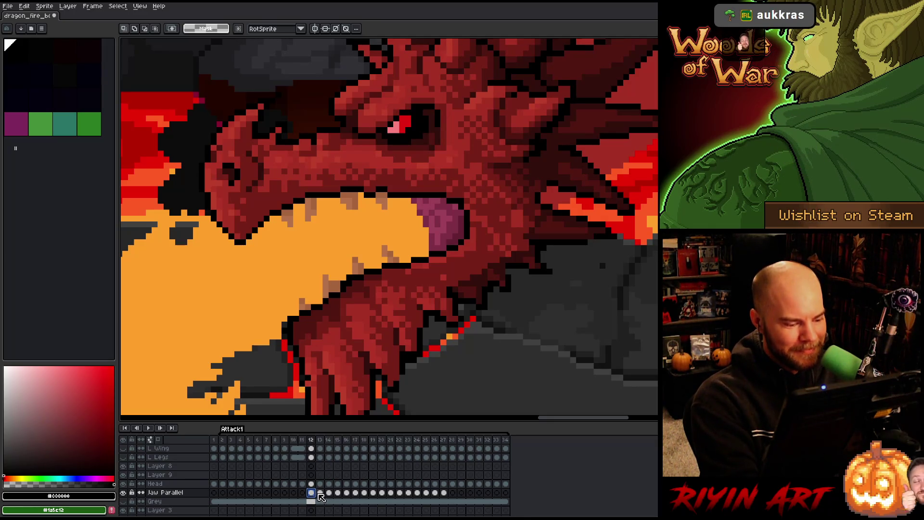
left_click(124, 493)
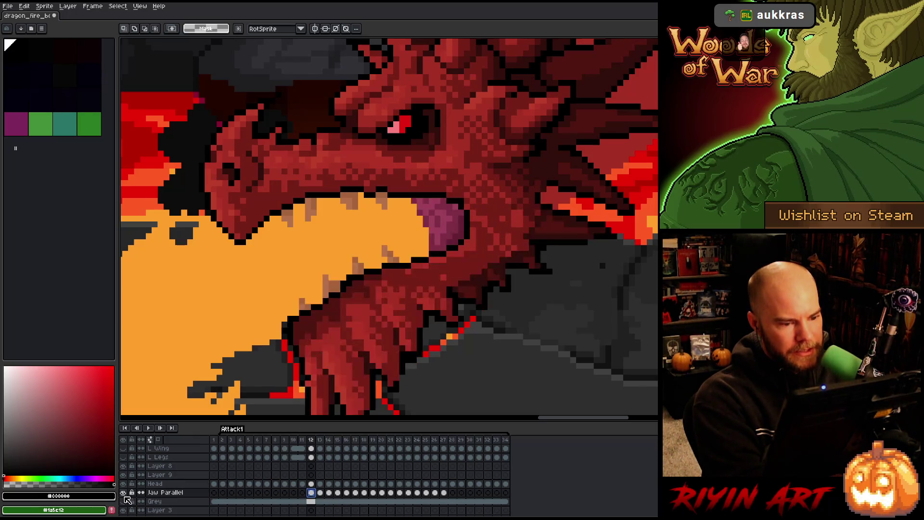
left_click(124, 501)
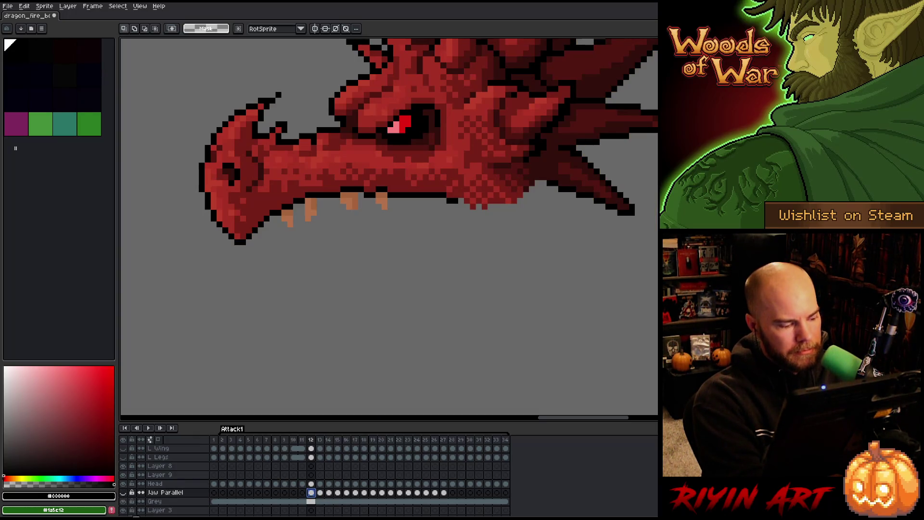
left_click(124, 494)
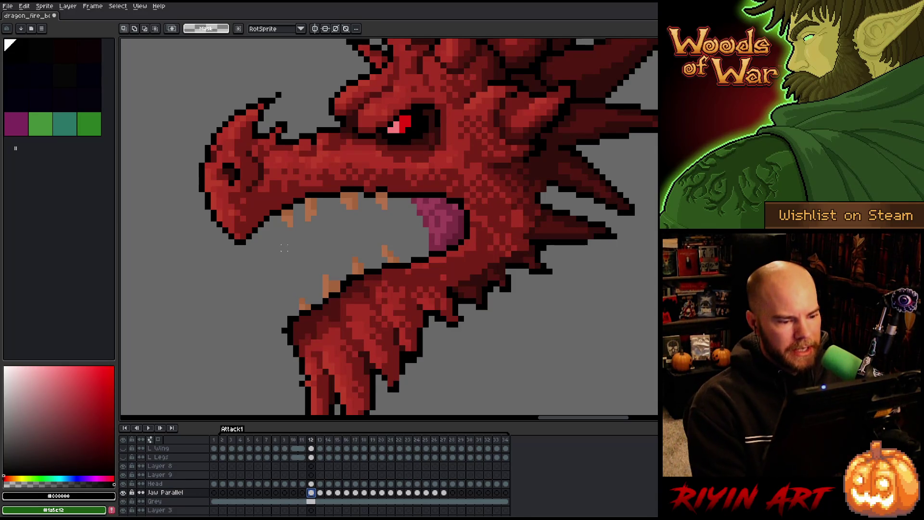
Step: Zoom on the head and flip between frames 11 and 12 to compare the jaw
scroll(284, 260, "down", 3)
scroll(277, 292, "up", 2)
scroll(298, 284, "down", 2)
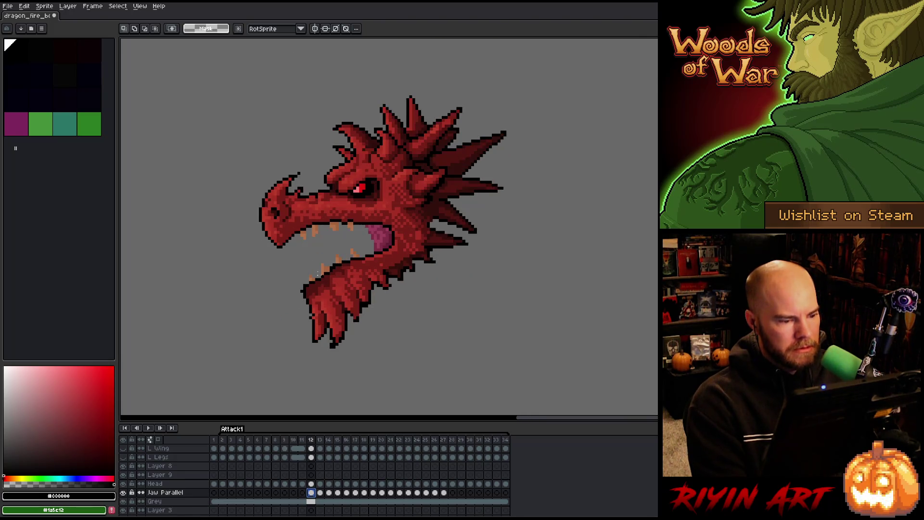
key("Left")
key("Right")
key("Left")
key("Right")
key("Left")
key("Right")
key("Left")
key("Right")
key("Right")
key("Left")
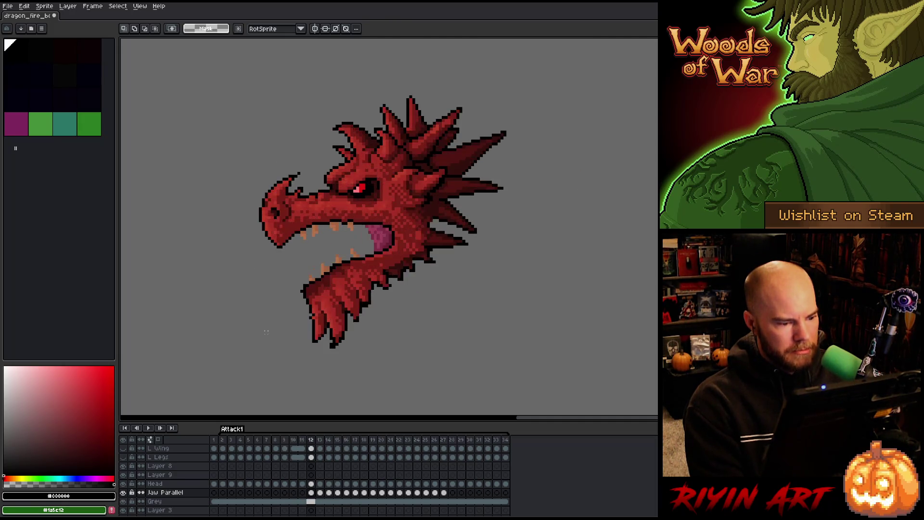
key("Left")
key("Right")
key("Right")
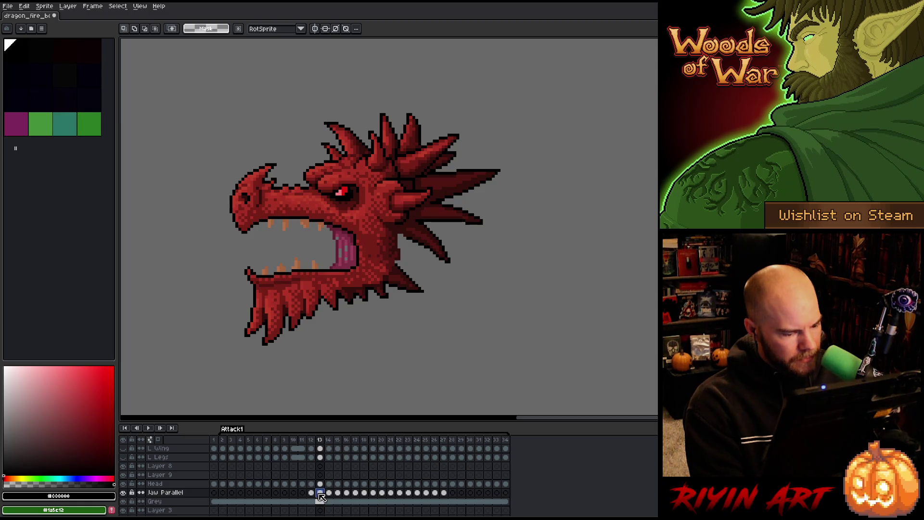
Step: Drag Layer 9 below the Head layer in the layer stack
left_click(182, 483)
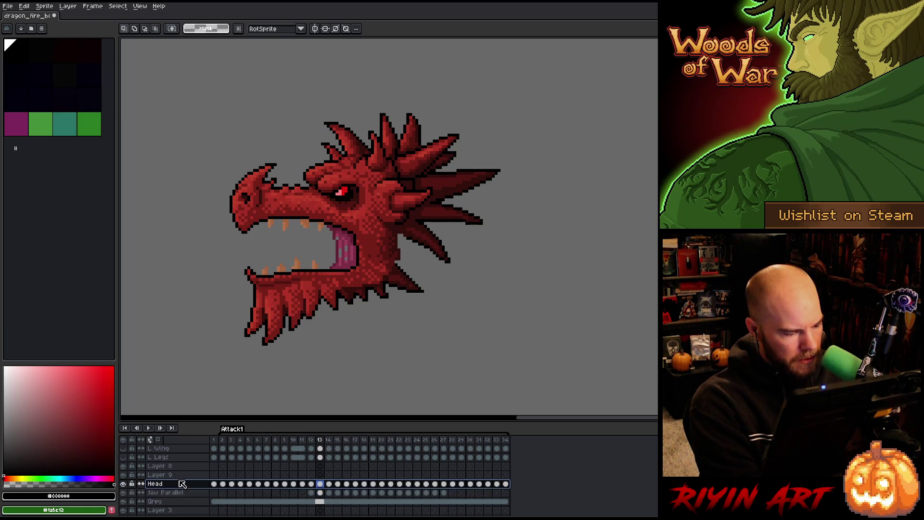
left_click(179, 476)
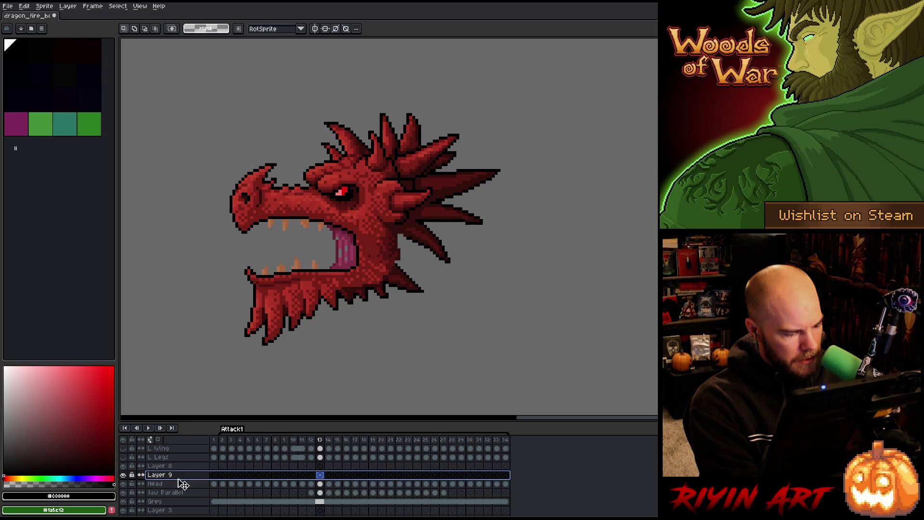
left_click_drag(182, 490, 184, 492)
left_click(320, 492)
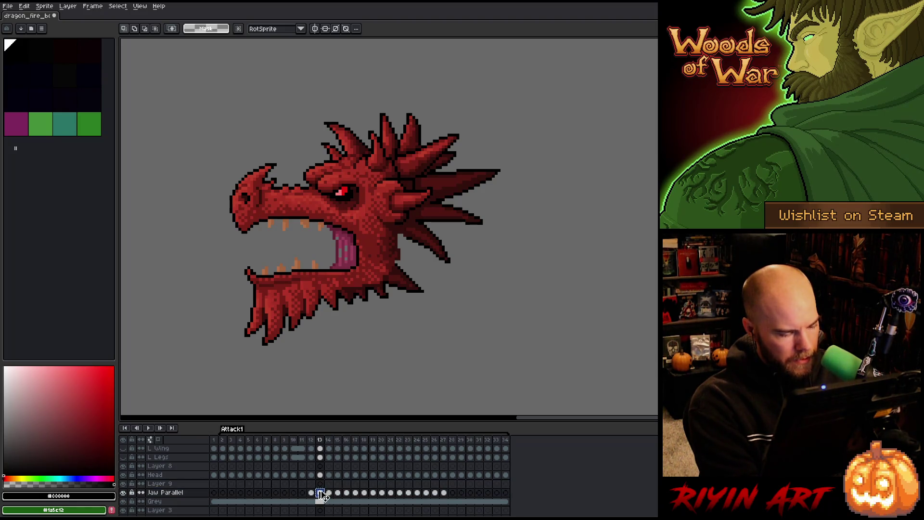
left_click(312, 483)
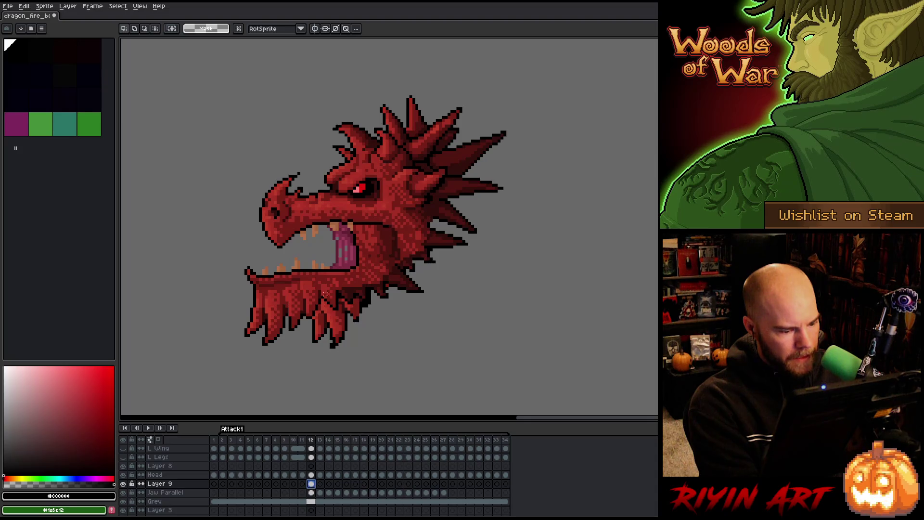
Step: Shift the lower jaw content right with the Move tool and compare frames 11–13
key("v")
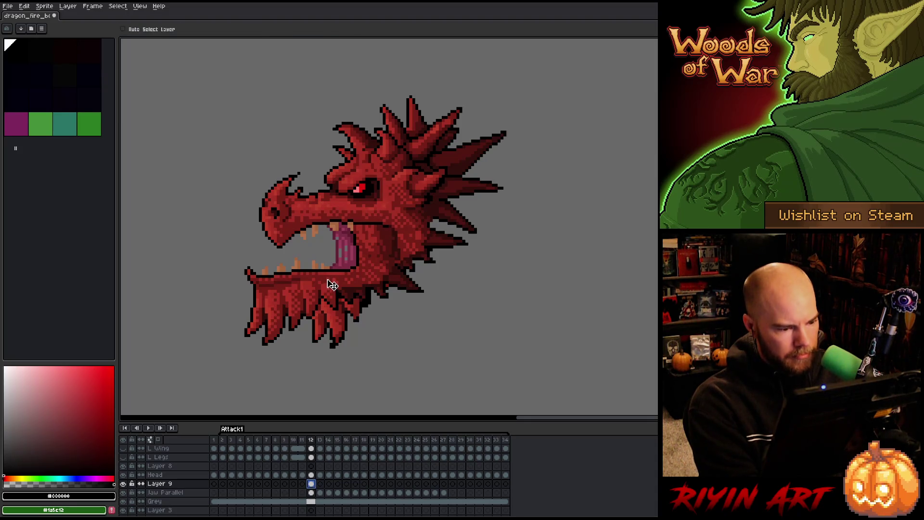
mouse_move(335, 280)
left_mouse_down()
mouse_move(400, 287)
mouse_move(360, 258)
mouse_move(363, 283)
mouse_move(362, 268)
left_mouse_up()
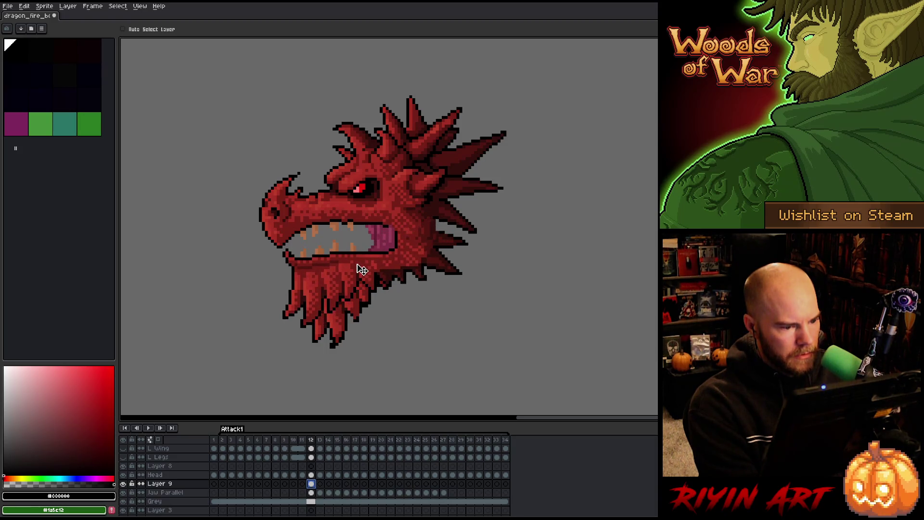
key("Right")
key("Left")
key("Right")
key("Left")
key("Right")
key("Left")
key("Right")
key("Left")
key("Left")
key("Right")
key("Right")
key("Left")
key("Left")
key("Right")
key("Left")
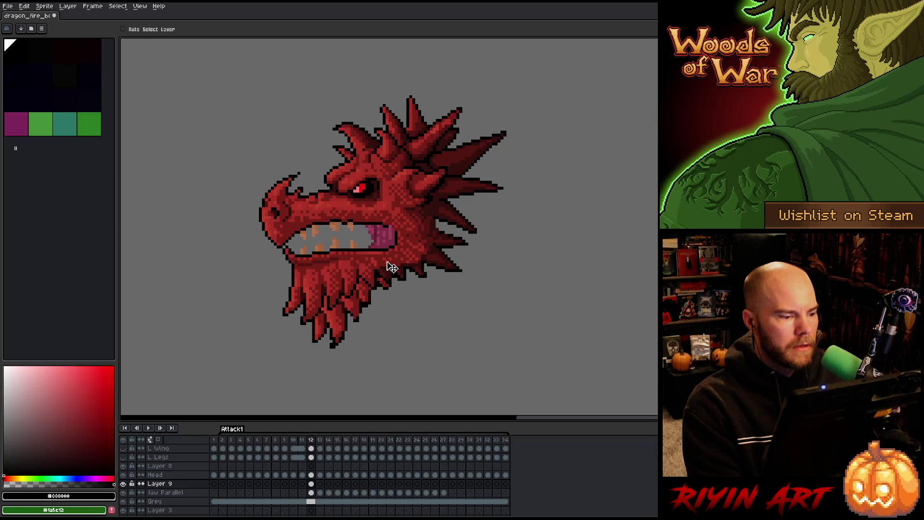
Step: Nudge the lower jaw and beard about 5 px left, then replay and recheck frames 11–13
left_click_drag(393, 267, 375, 262)
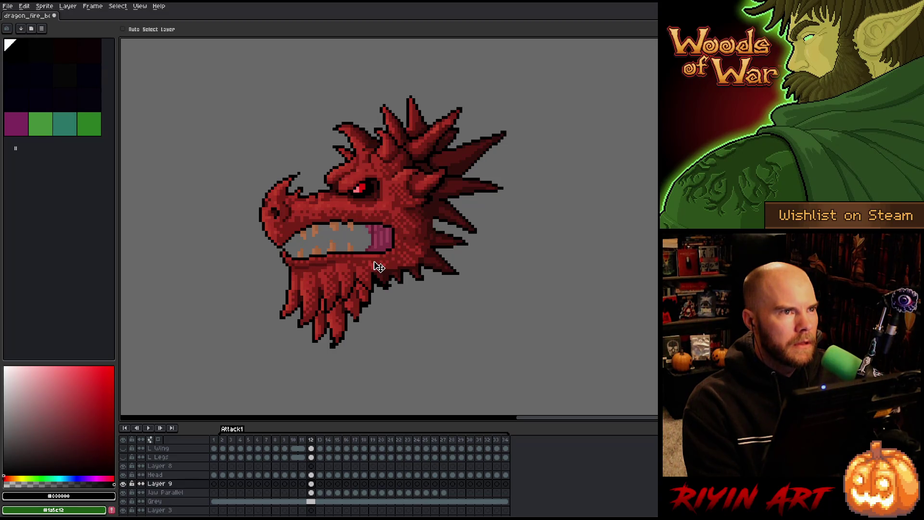
key("Return")
key("Right")
key("Left")
key("Right")
key("Left")
key("Right")
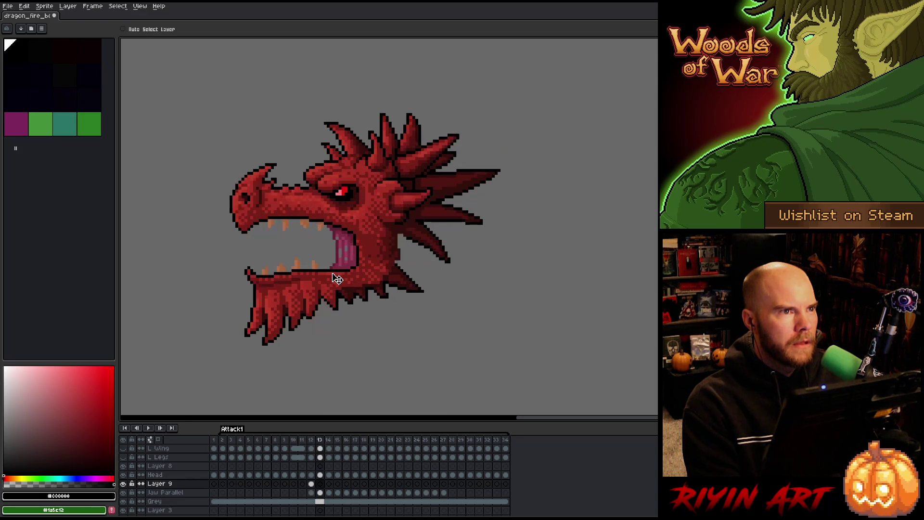
key("Left")
key("Right")
key("Left")
key("Left")
key("Right")
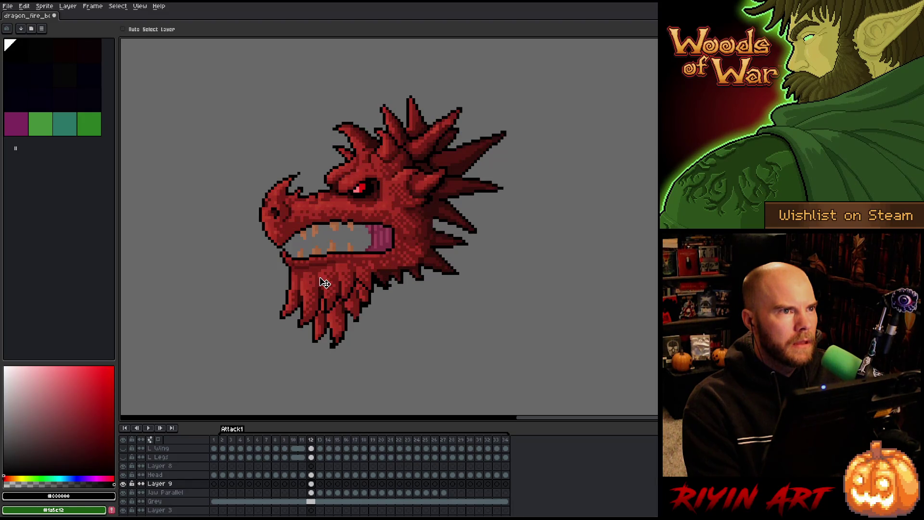
key("Left")
key("Right")
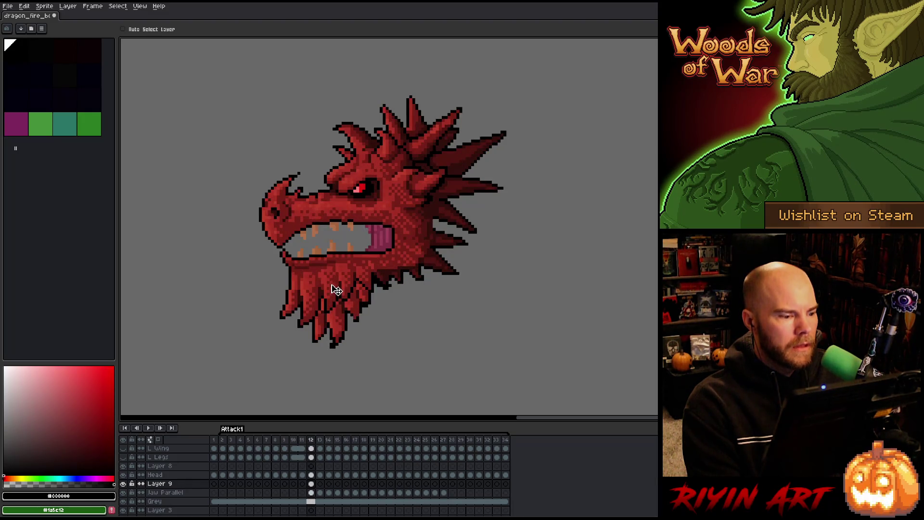
Step: Compare mouth poses across frames 11–13, then marquee-select the upper part of the dragon's head
key("Right")
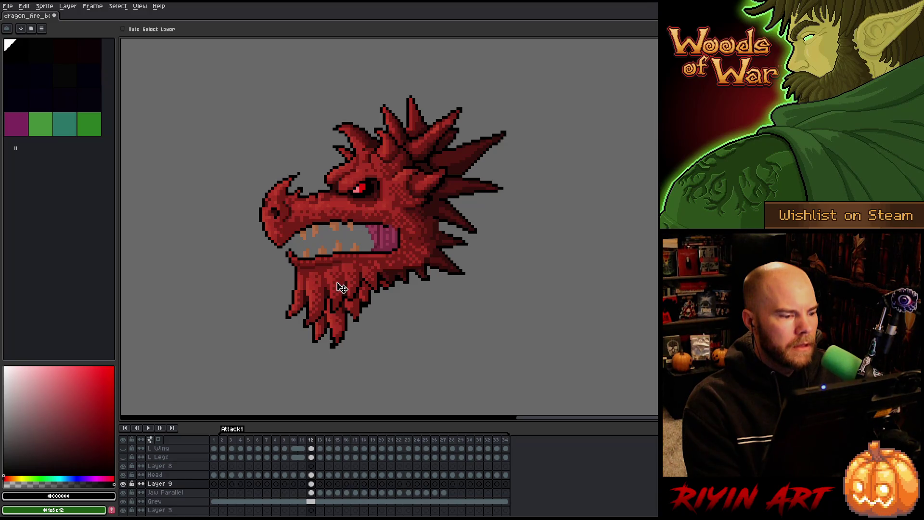
key("Right")
key("Left")
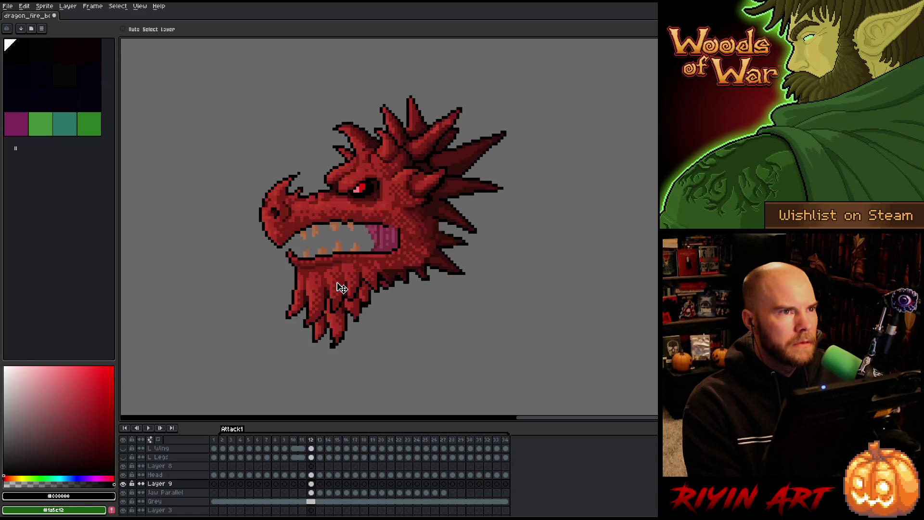
key("Left")
key("Right")
key("Right")
key("Left")
key("Left")
key("Right")
key("Right")
key("Left")
key("Left")
key("Right")
key("Right")
key("Left")
key("Left")
key("Right")
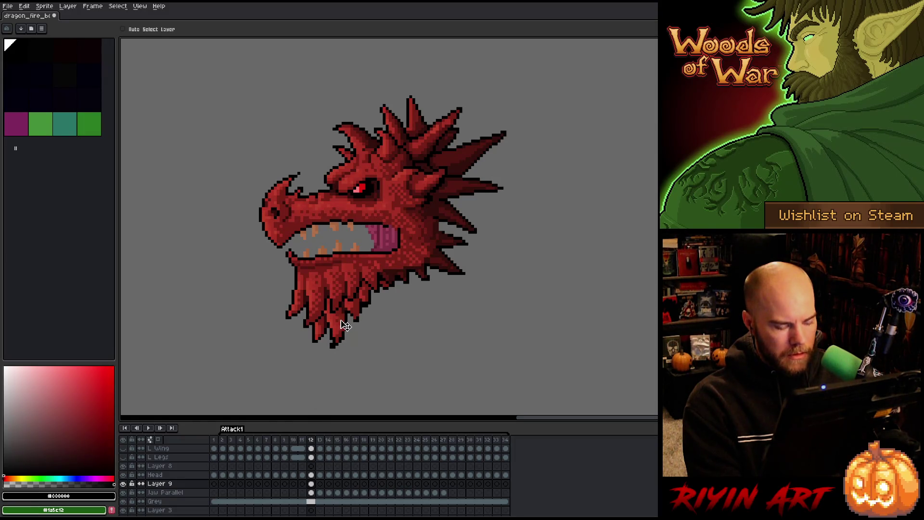
key("m")
mouse_move(547, 87)
left_mouse_down()
mouse_move(233, 186)
mouse_move(204, 241)
left_mouse_up()
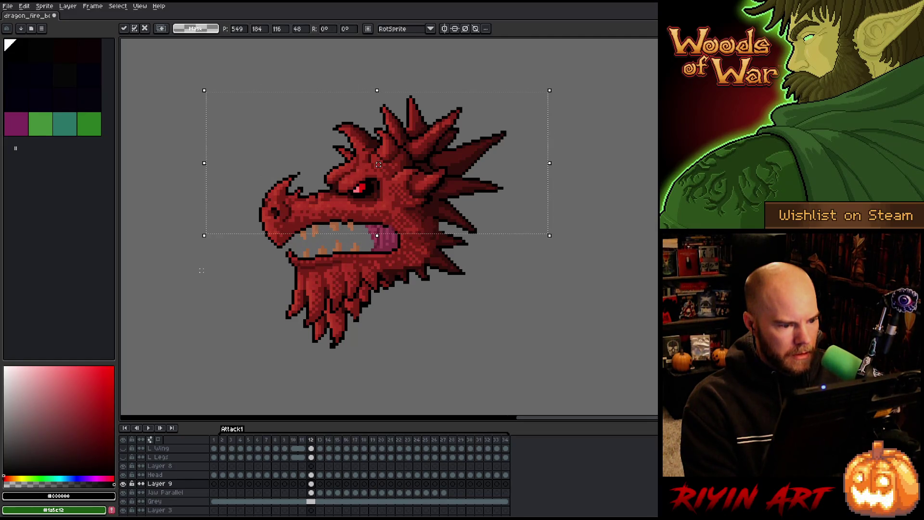
Step: Raise the head selection 1px, then marquee the snout and drag it down, committing both
left_click_drag(378, 170, 378, 167)
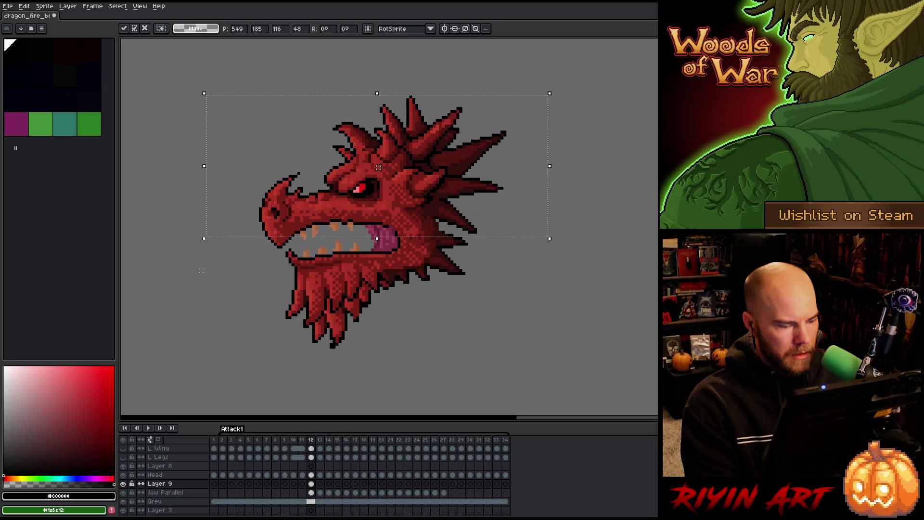
left_click(502, 247)
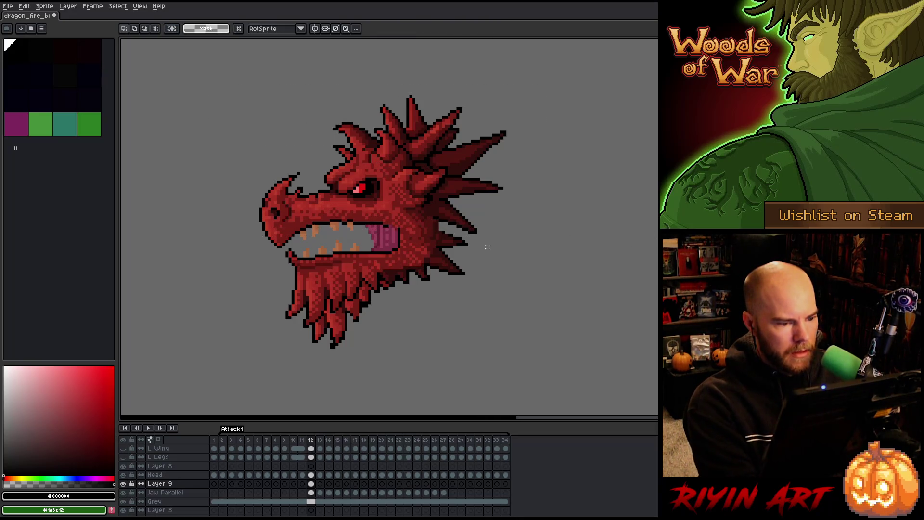
left_click_drag(227, 108, 397, 233)
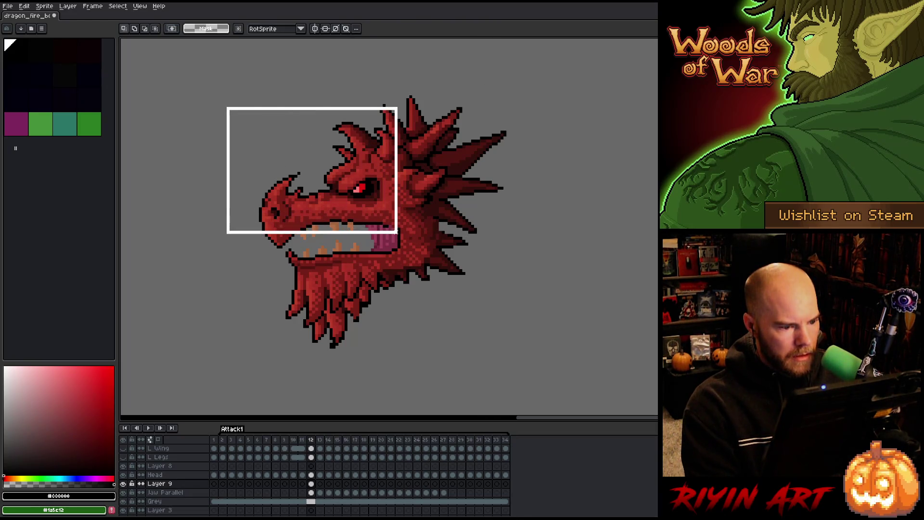
left_click_drag(314, 170, 313, 193)
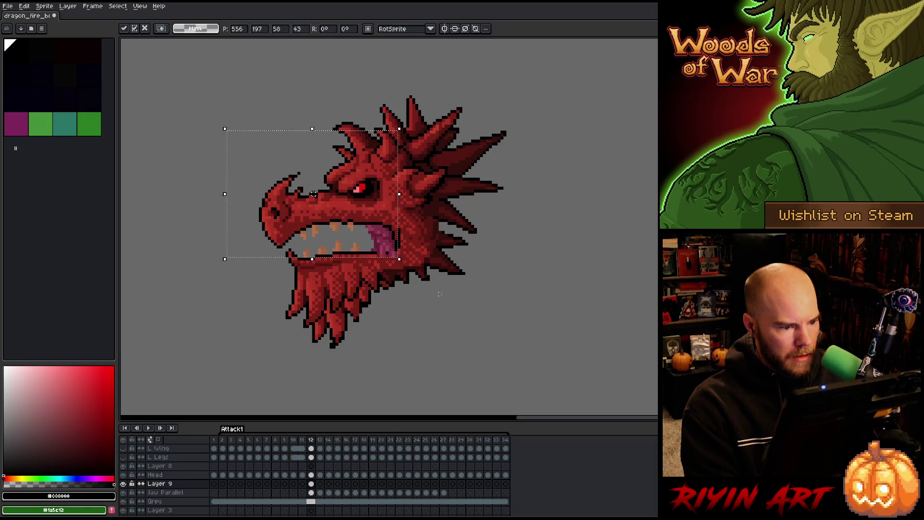
left_click(534, 208)
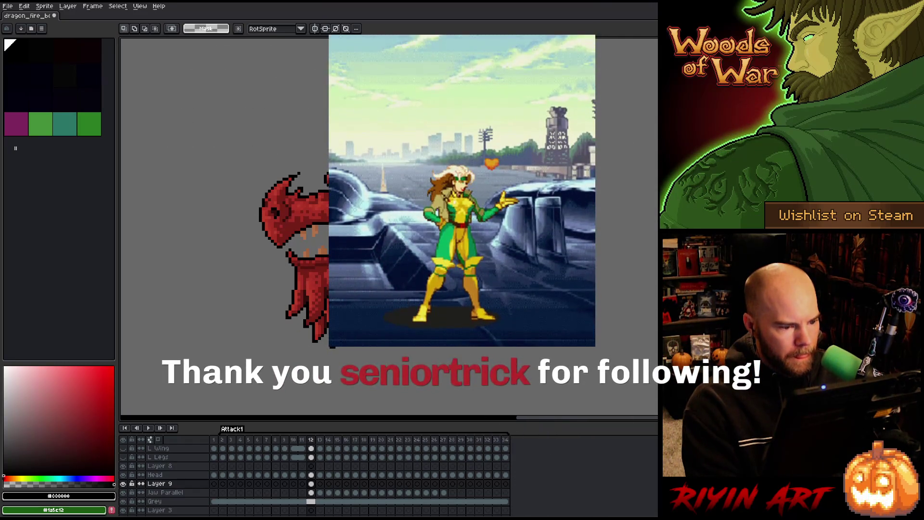
Step: Paste the copied mouth piece, nudge it down 1px, commit it and drop the selection
key("ctrl+v")
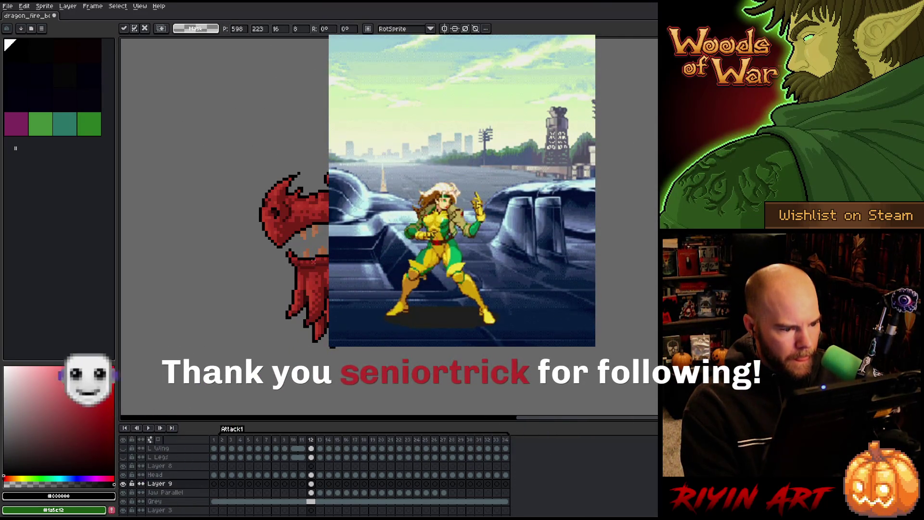
key("Down")
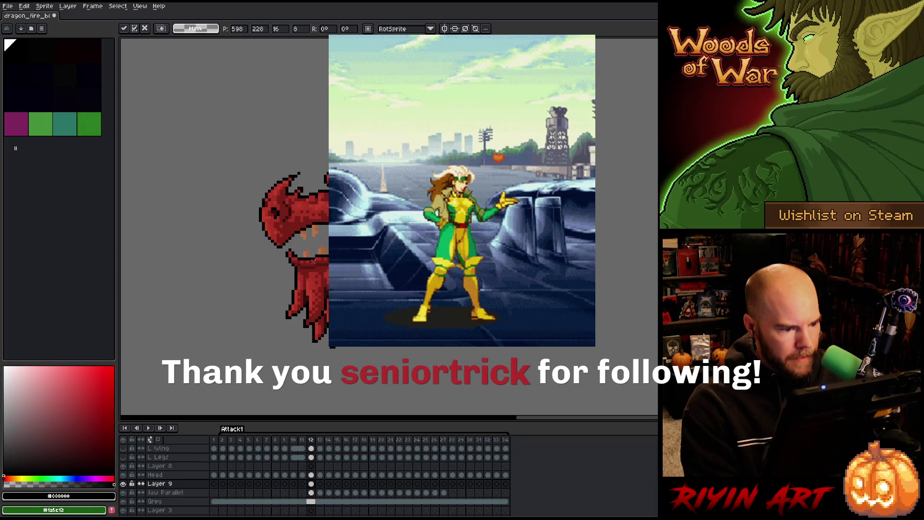
key("Return")
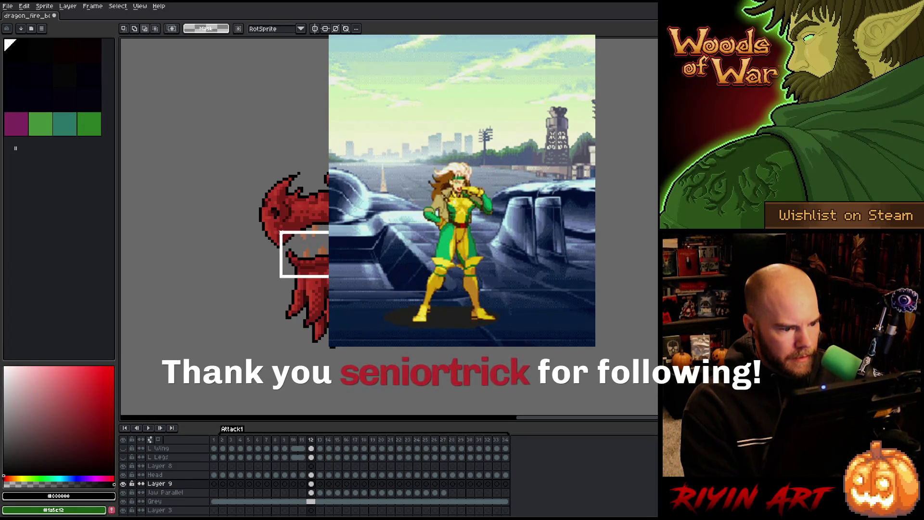
left_click(375, 226)
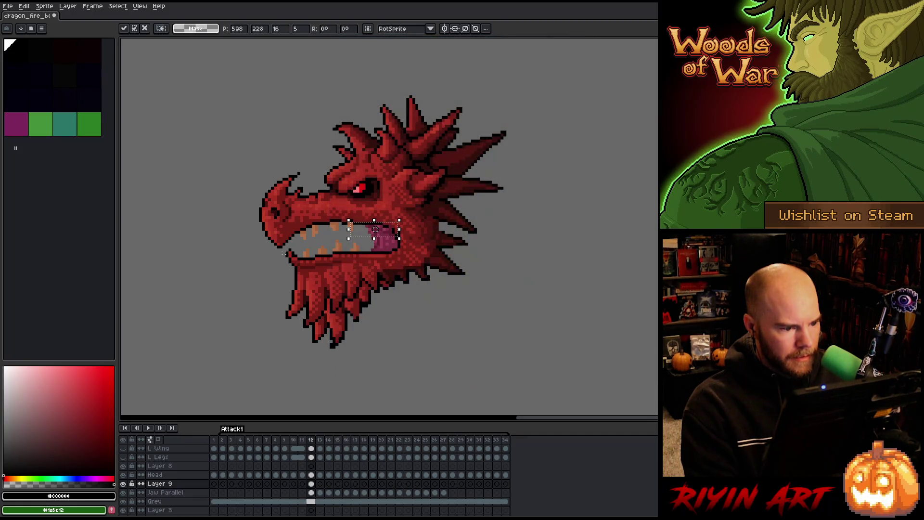
key("ctrl+d")
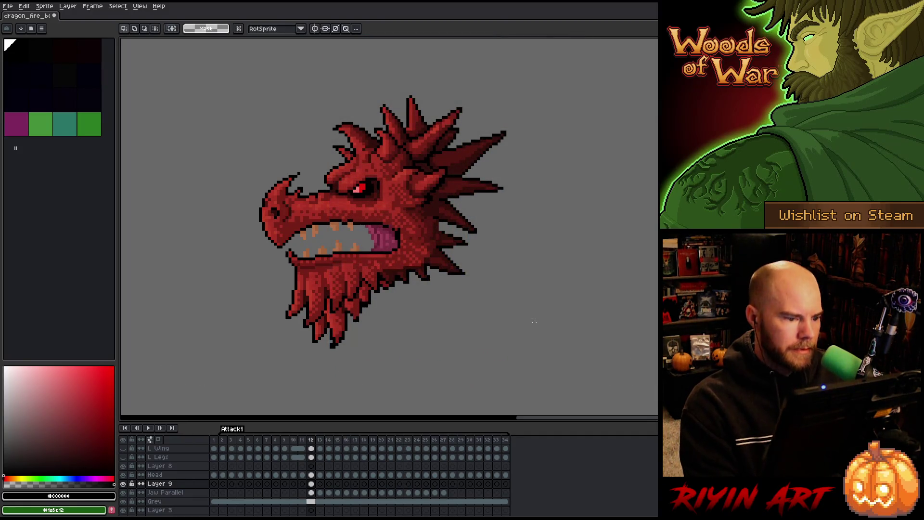
Step: Compare frames 11–13, then select the Jaw Parallel cel on frame 12
key("Left")
key("Right")
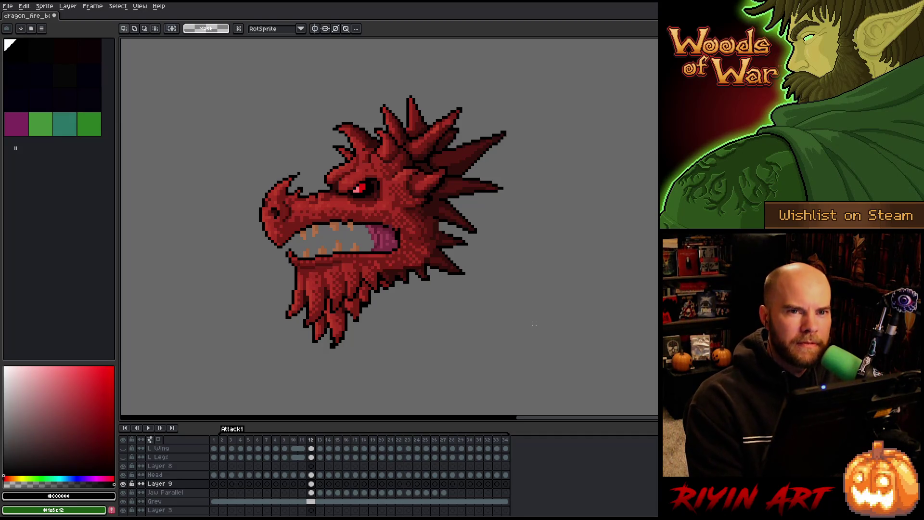
key("Right")
key("Left")
key("Right")
key("Left")
key("Right")
key("Left")
key("Right")
key("Left")
key("Right")
key("Left")
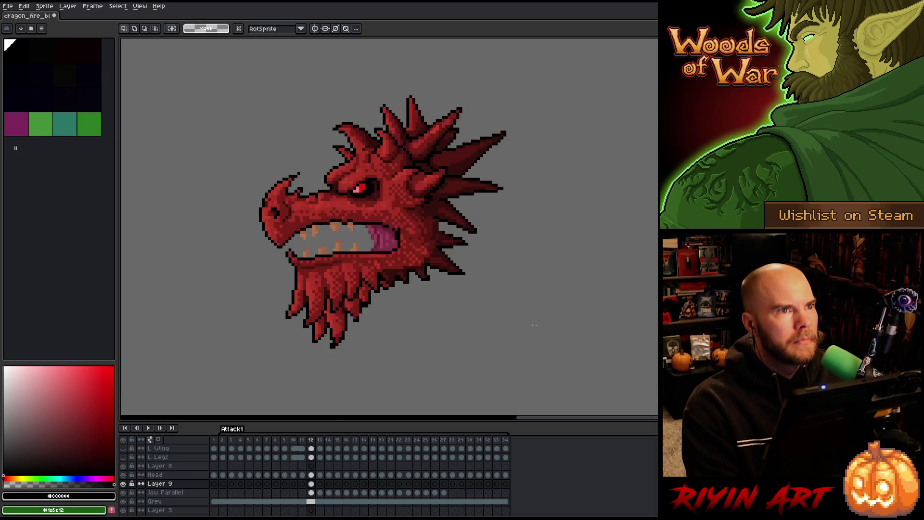
key("Left")
key("Right")
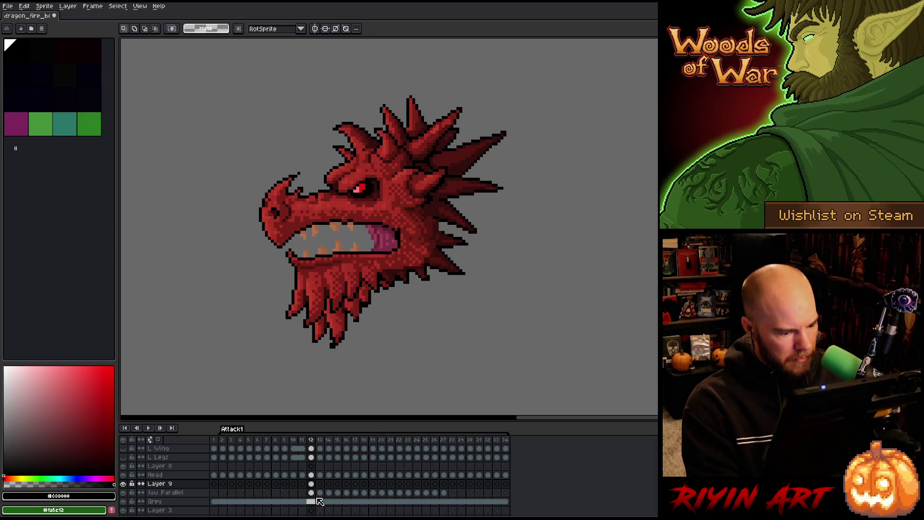
left_click(311, 493)
Step: Inspect the Layer 9, Head and Jaw Parallel cels on frame 12
key("Right")
key("Left")
left_click(312, 484)
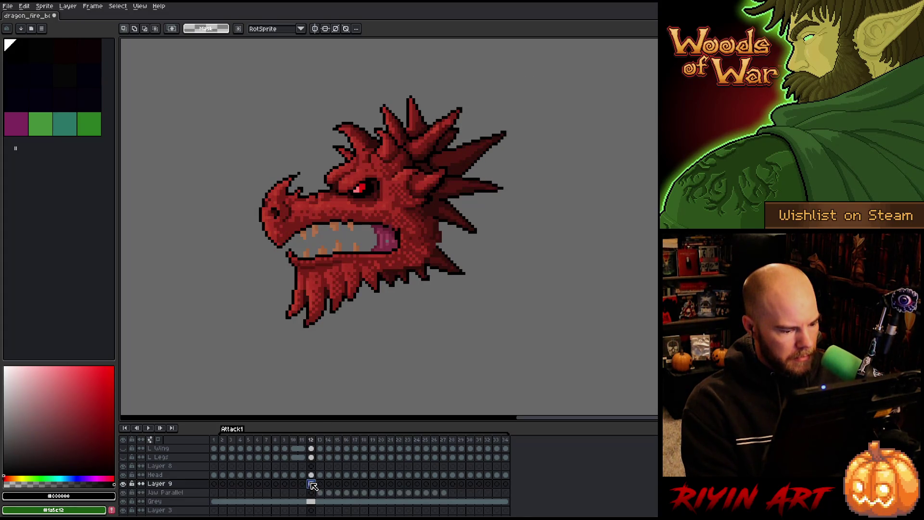
left_click(311, 492)
scroll(387, 255, "up", 2)
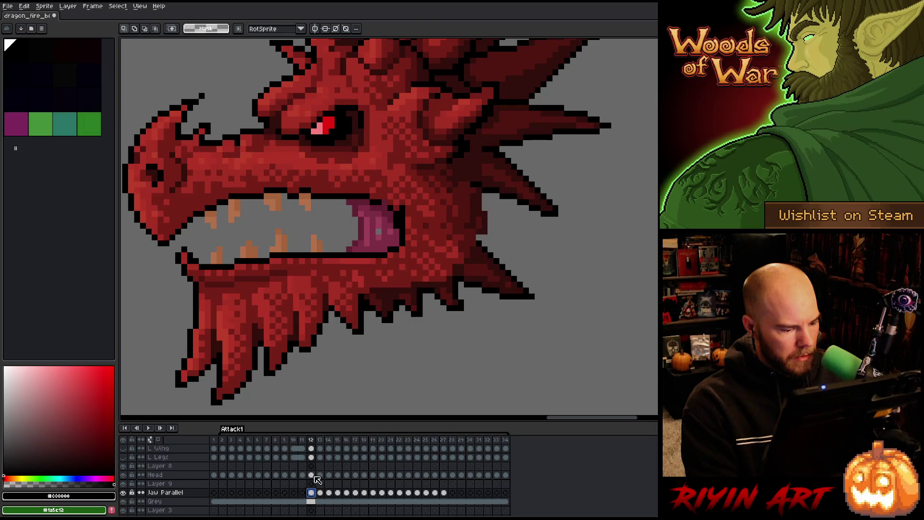
left_click(311, 475)
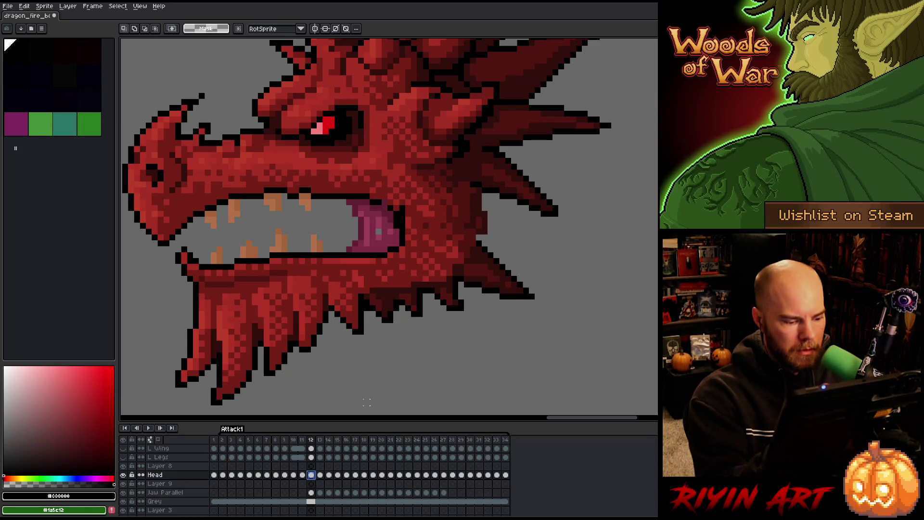
left_click(311, 492)
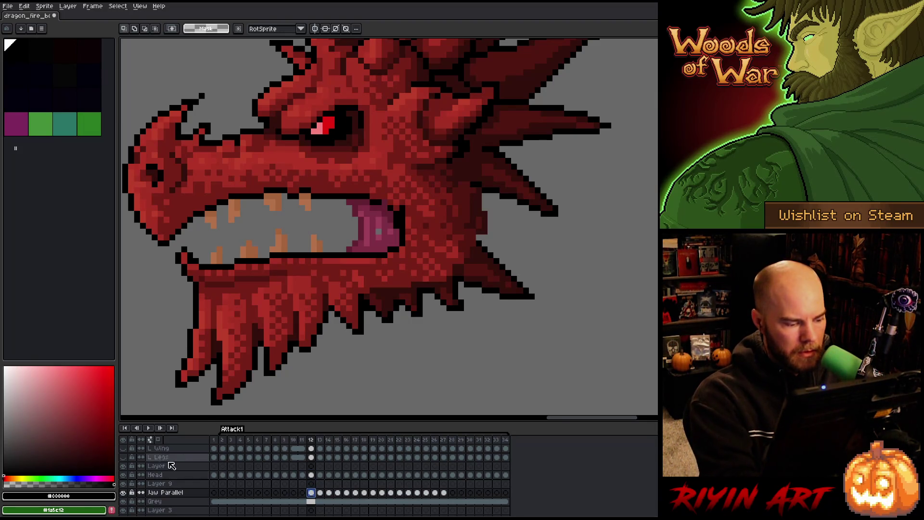
Step: With the Pencil, sample the dark mouth, dark red, black and tongue pink colours
left_click(124, 492, "alt")
left_click(124, 492, "alt")
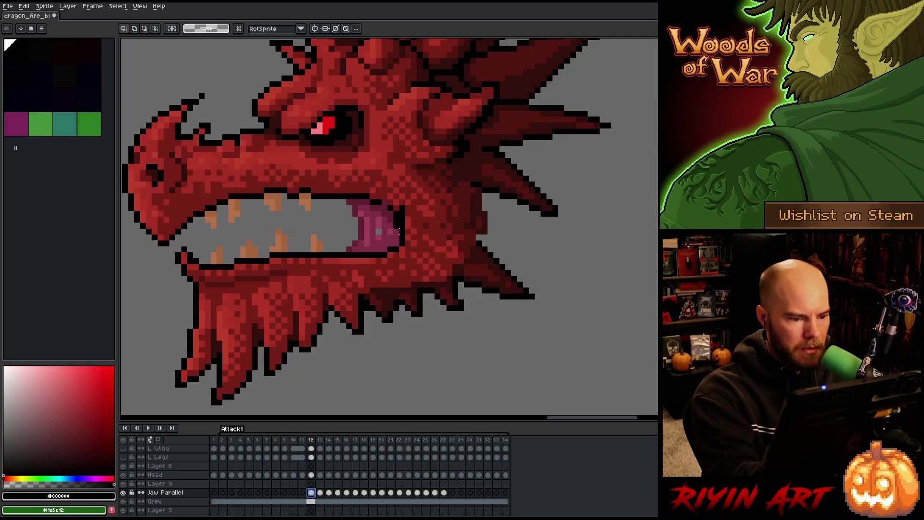
key("b")
left_click(396, 225, "alt")
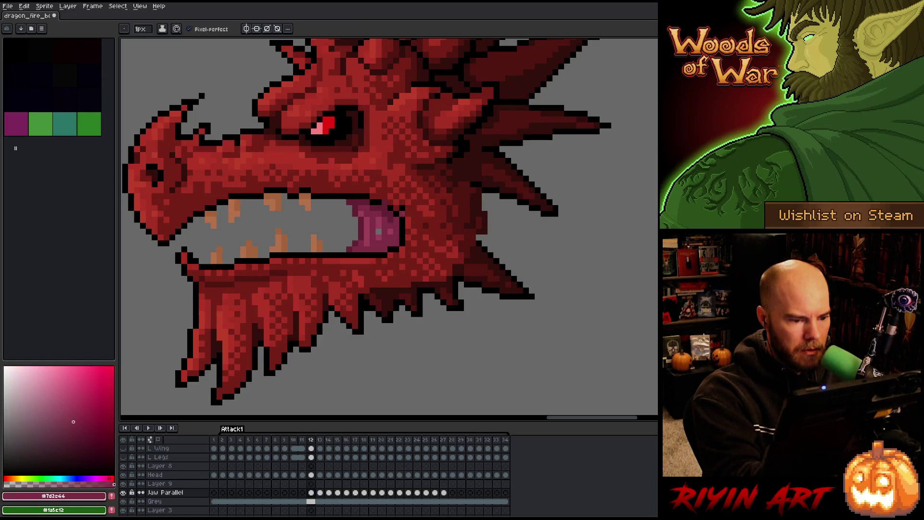
left_click(406, 212, "alt")
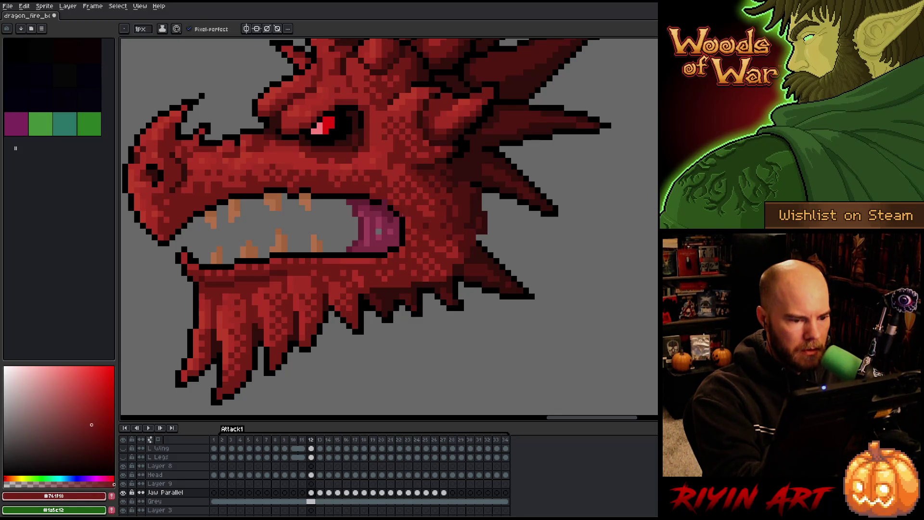
left_click(391, 203, "alt")
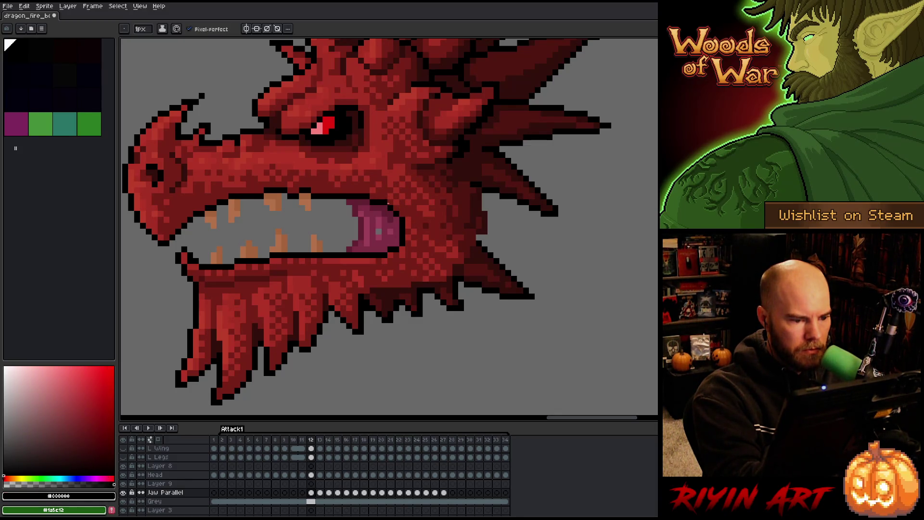
left_click(396, 220, "alt")
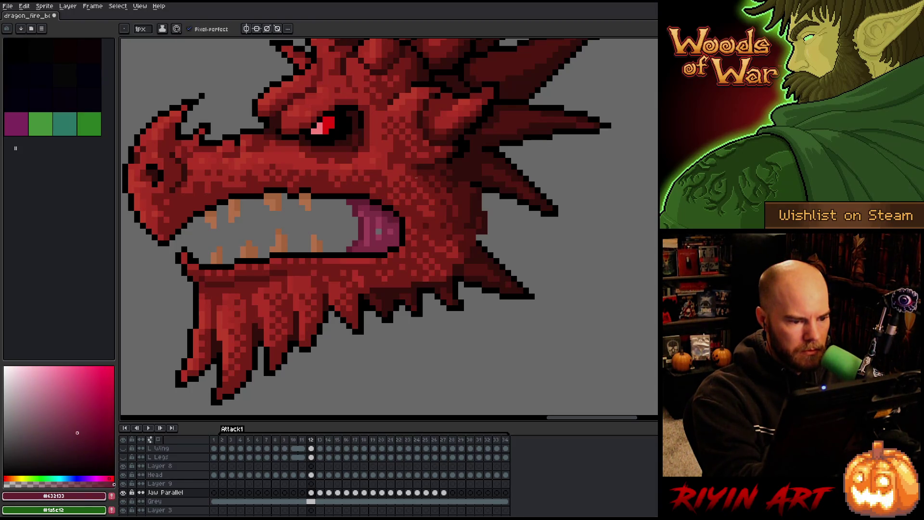
Step: Save the sprite with Ctrl+S and select the Back Jaw cel on frame 13
key("ctrl+s")
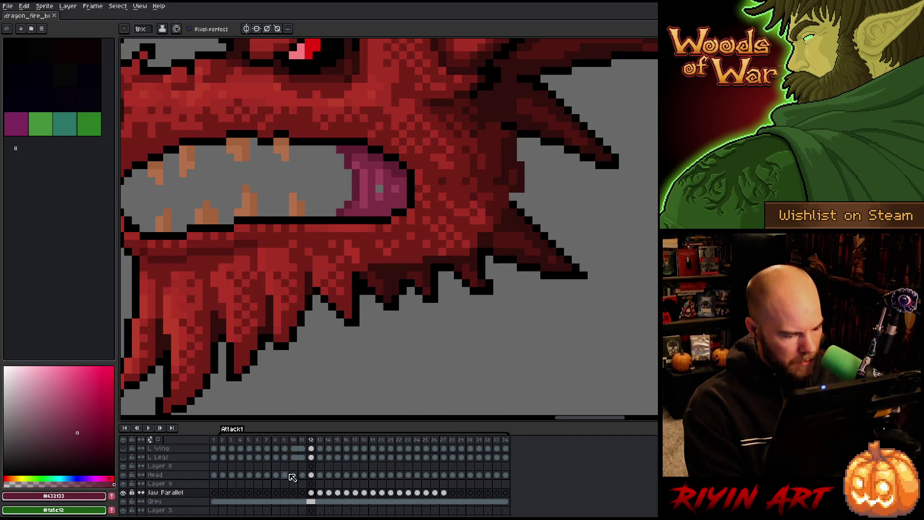
scroll(334, 294, "up", 2)
scroll(334, 294, "down", 3)
scroll(356, 284, "up", 2)
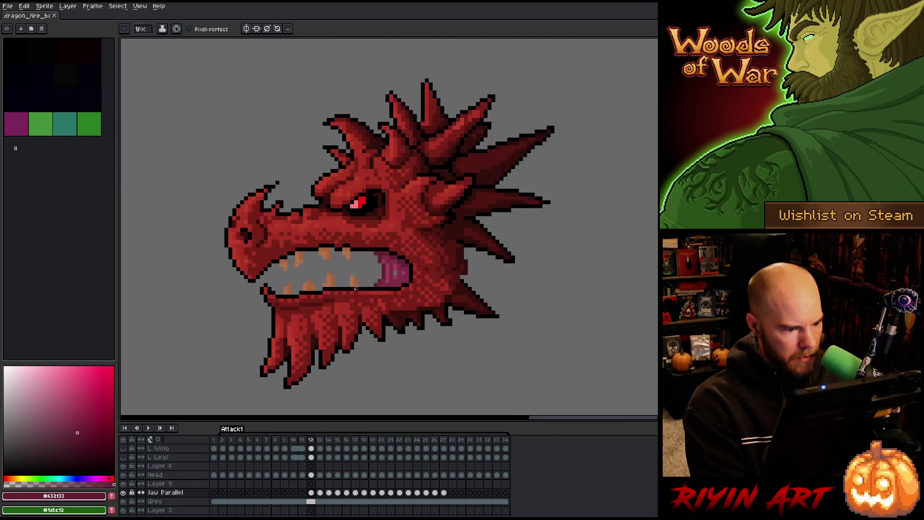
scroll(306, 512, "down", 4)
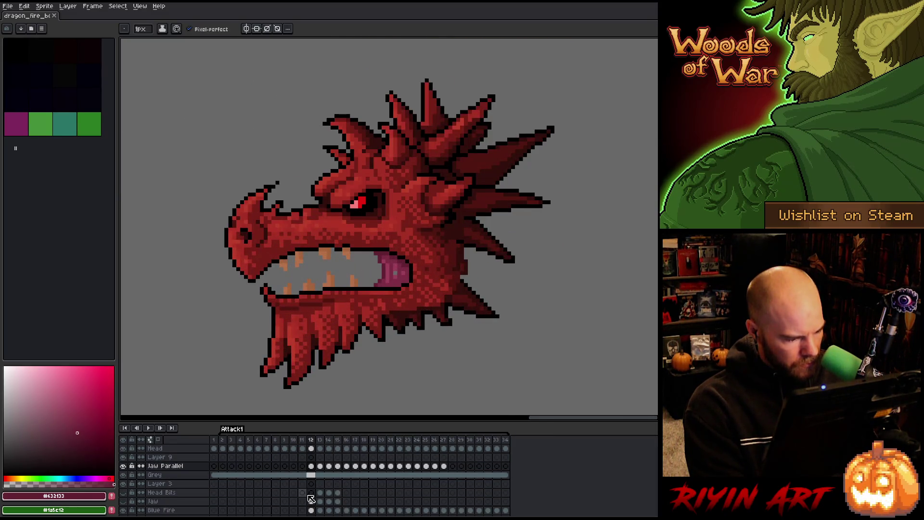
scroll(311, 498, "down", 4)
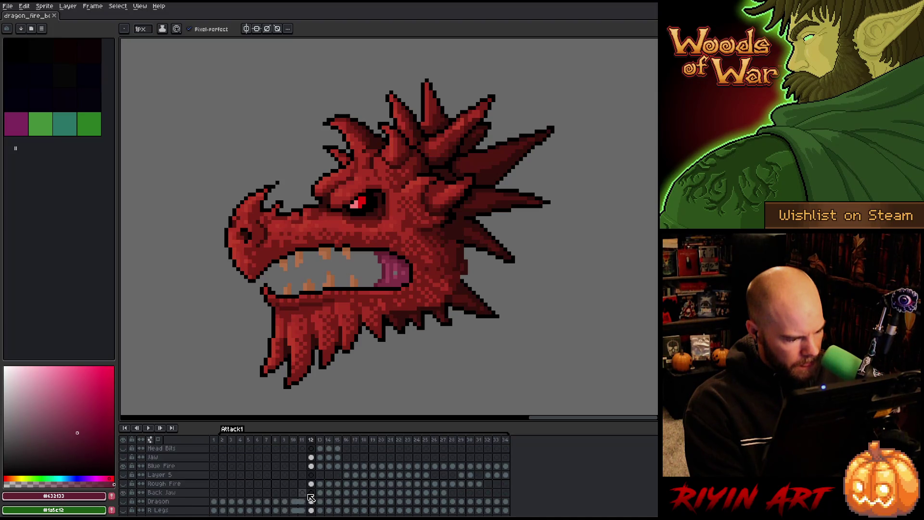
left_click(319, 493)
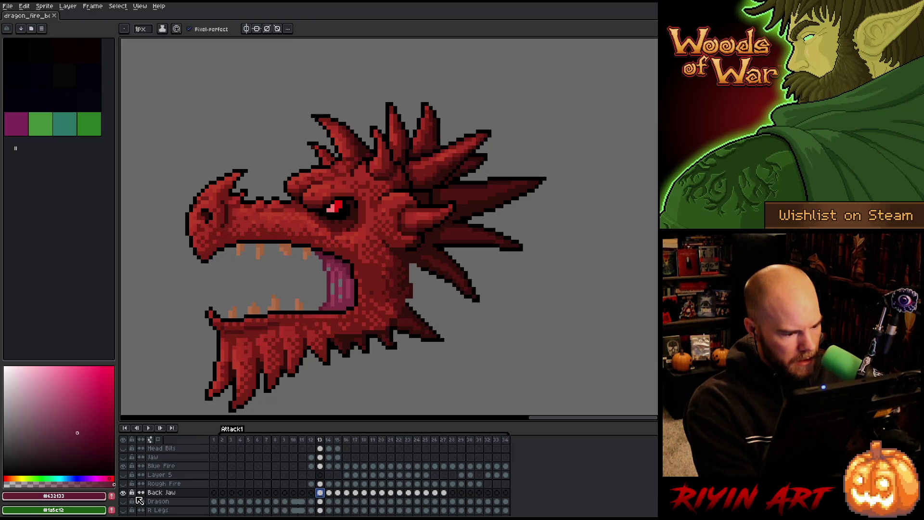
Step: Compare frames 13 and 14, then toggle the Back Jaw layer's solo view
left_click(330, 493)
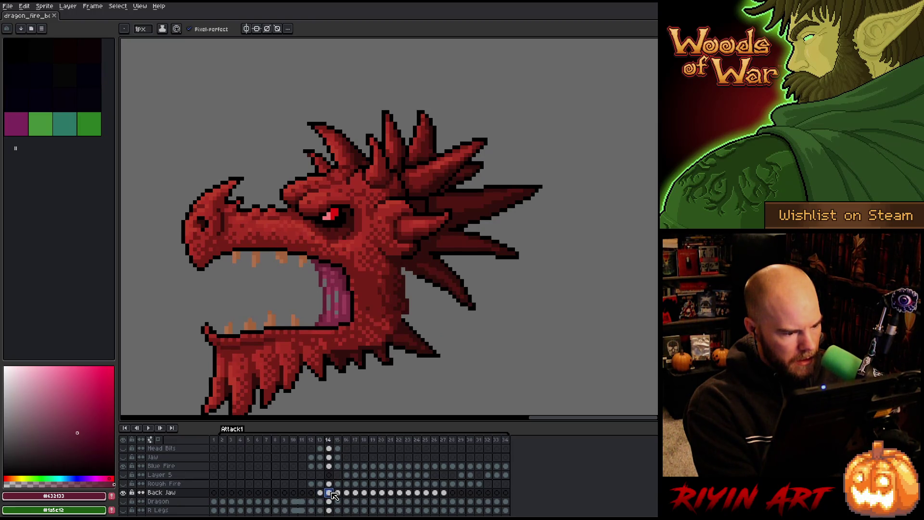
left_click(321, 493)
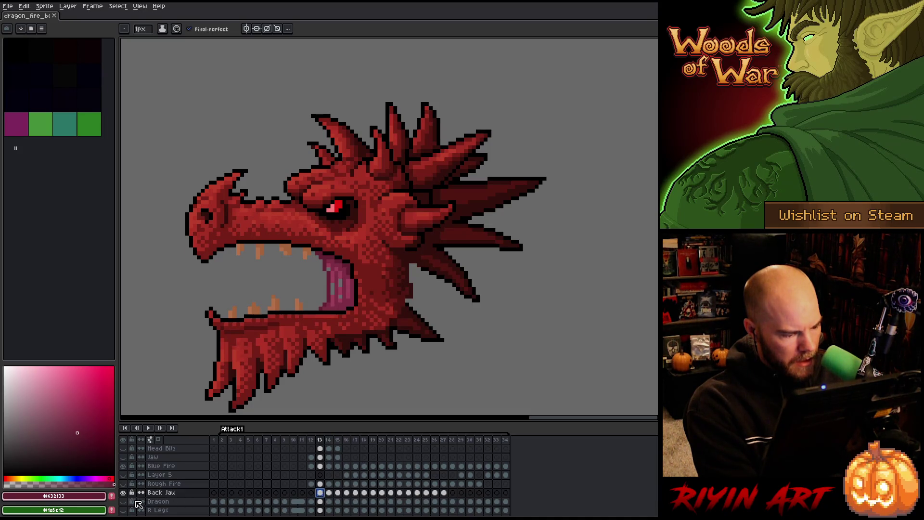
scroll(285, 290, "down", 3)
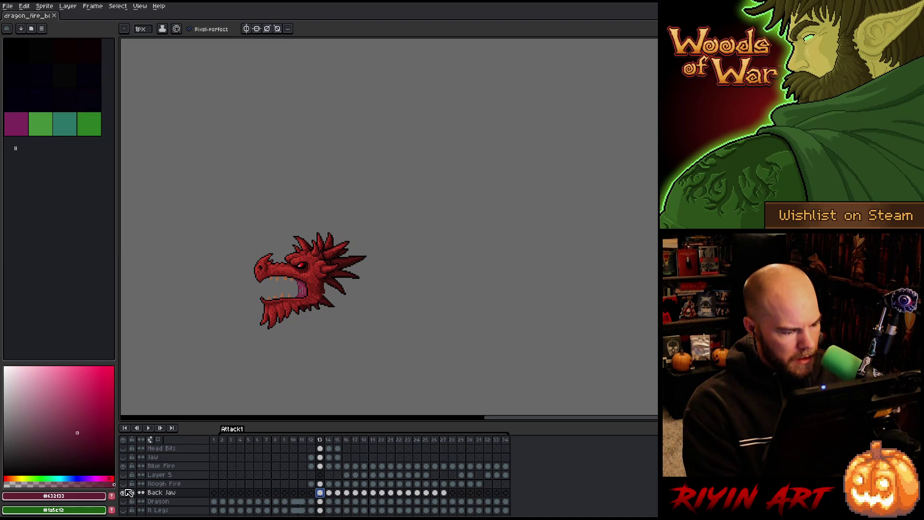
left_click(124, 493, "alt")
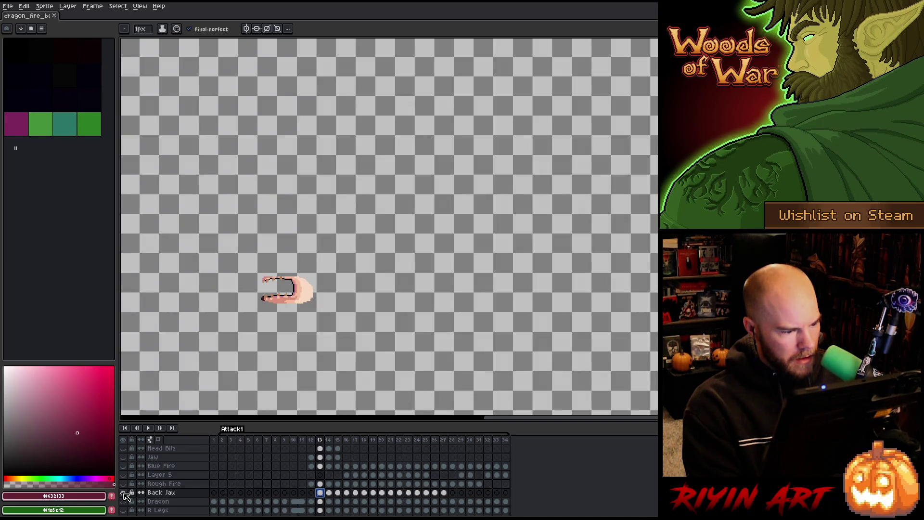
left_click(125, 493, "alt")
left_click(124, 493, "alt")
left_click(125, 493, "alt")
left_click(124, 493, "alt")
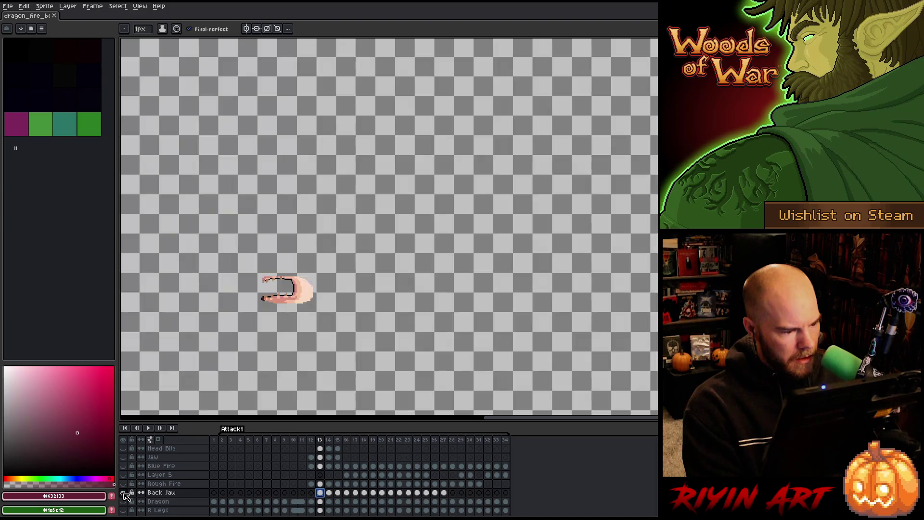
left_click(124, 493, "alt")
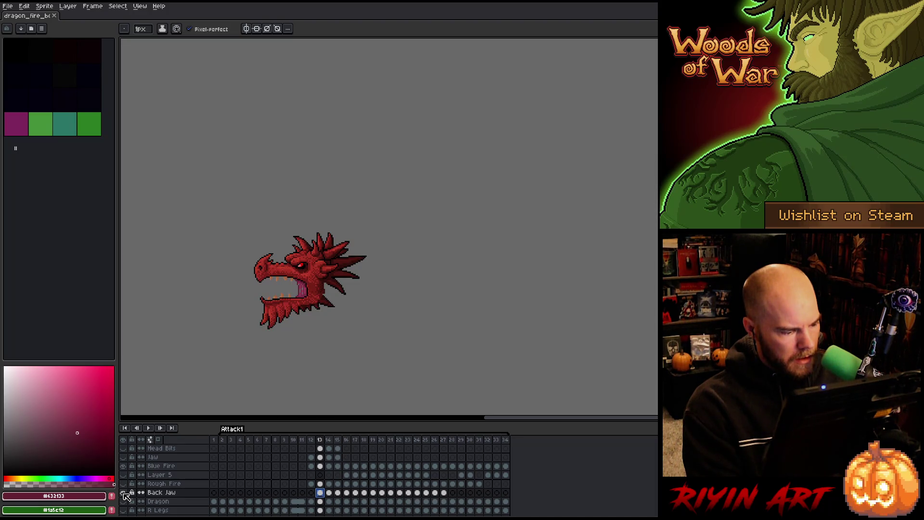
Step: Hide the Grey layer to reveal the volcano and select frame 12's Back Jaw cel
scroll(125, 496, "up", 3)
left_click(124, 458)
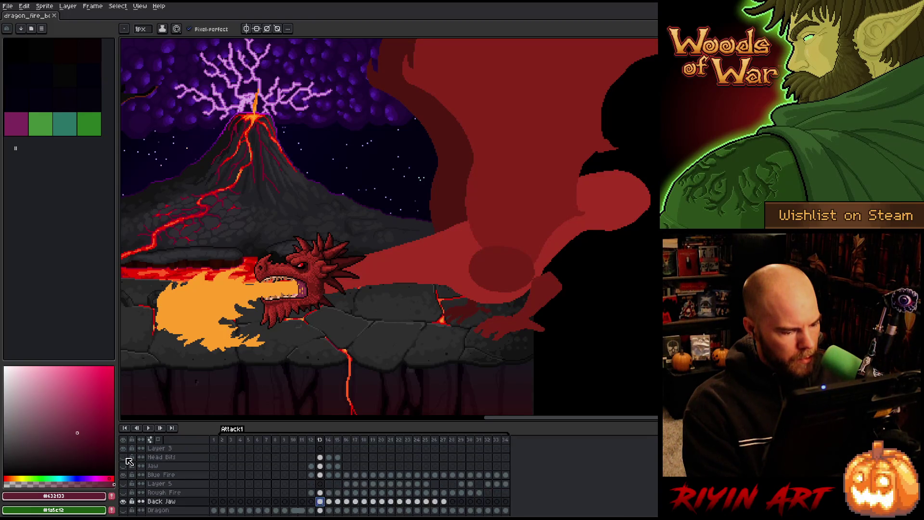
scroll(225, 484, "down", 3)
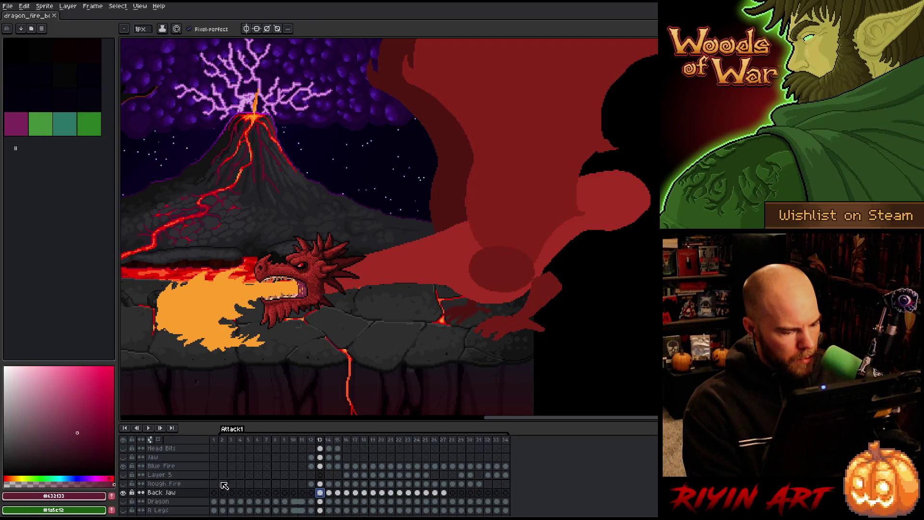
left_click(311, 493)
left_click(311, 494)
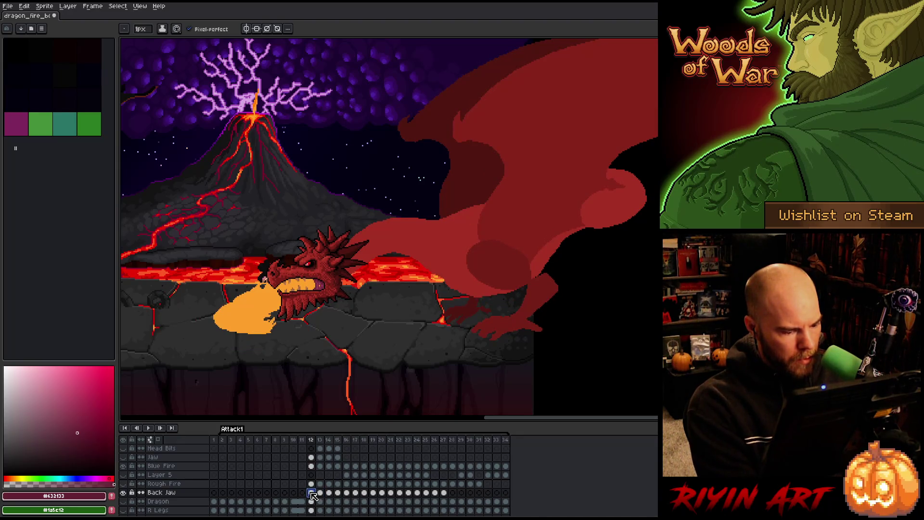
scroll(141, 465, "up", 1)
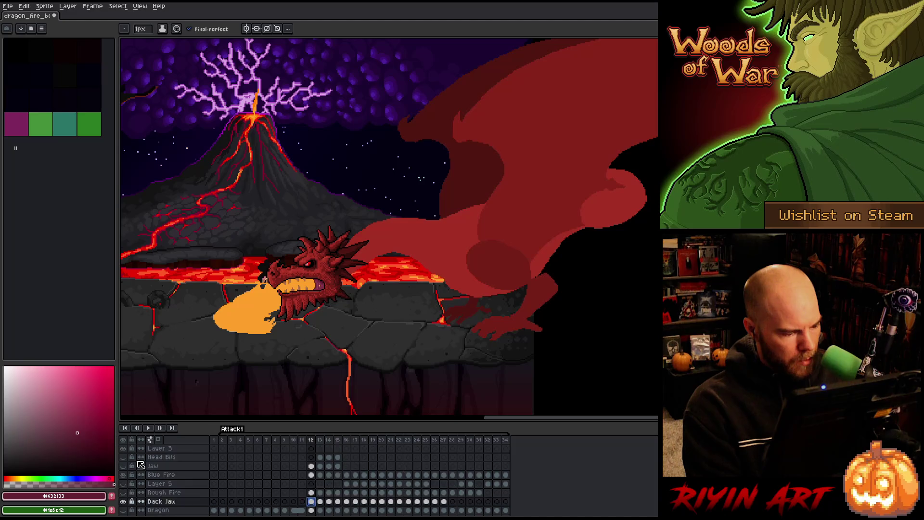
scroll(141, 464, "up", 2)
scroll(134, 466, "up", 1)
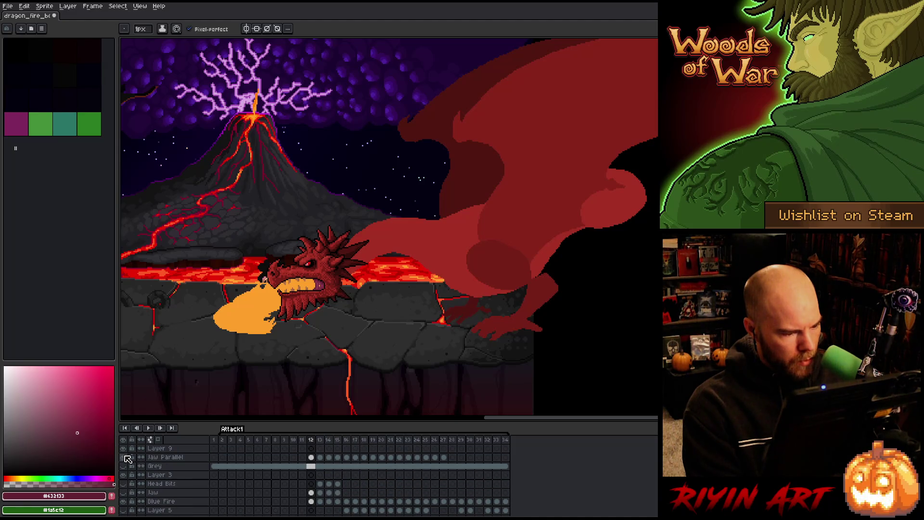
left_click(126, 457, "alt")
scroll(126, 481, "down", 4)
Step: On frame 12's Back Jaw cel, move the pale jaw piece up into the mouth
left_click(124, 493)
left_click(311, 490)
scroll(293, 240, "up", 3)
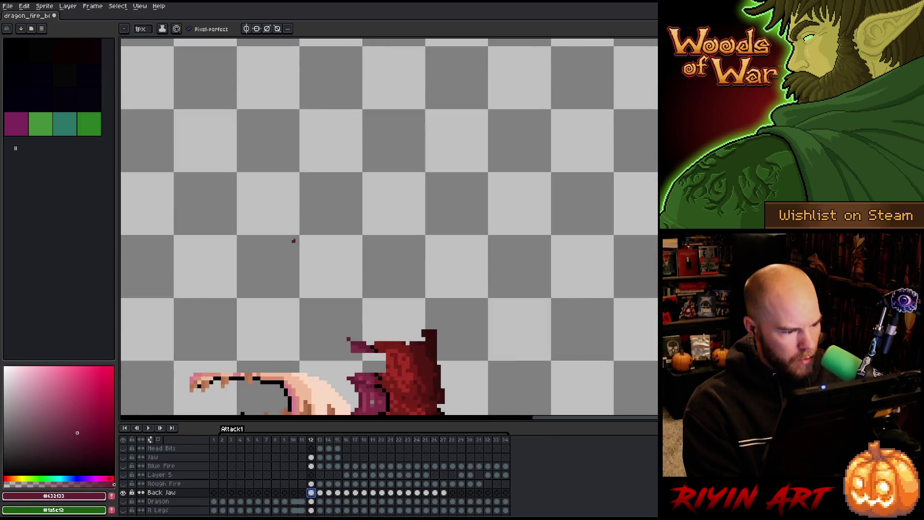
left_click_drag(293, 272, 354, 62)
scroll(350, 203, "up", 3)
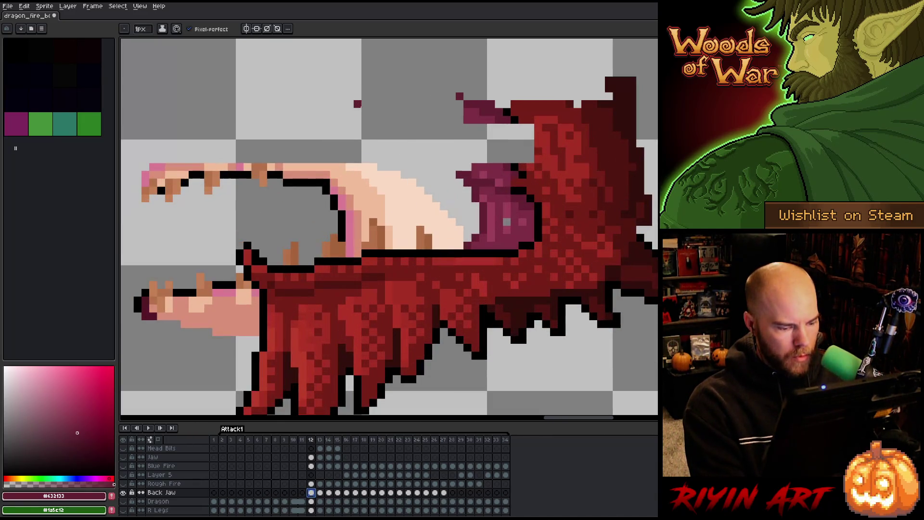
mouse_move(350, 203)
left_mouse_down()
mouse_move(429, 144)
mouse_move(461, 152)
mouse_move(465, 143)
mouse_move(461, 151)
left_mouse_up()
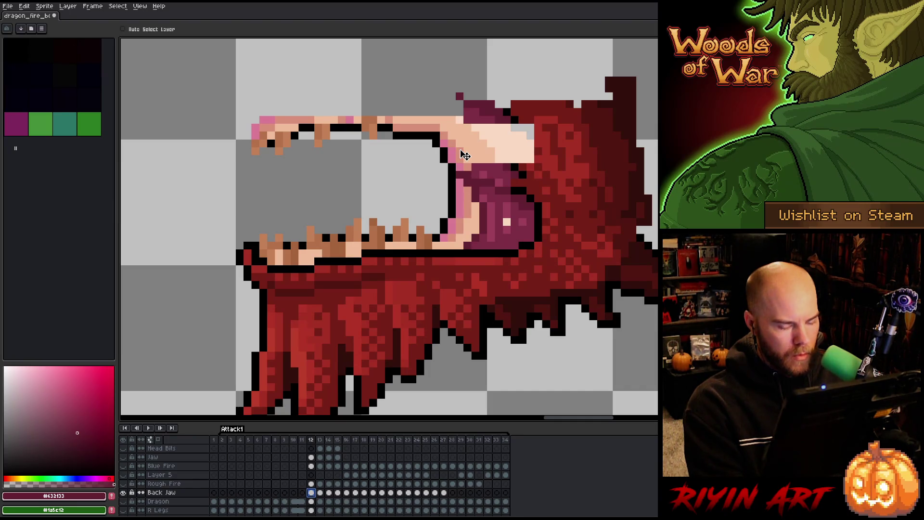
Step: Marquee the upper part of the pale jaw and shift it down into place
key("m")
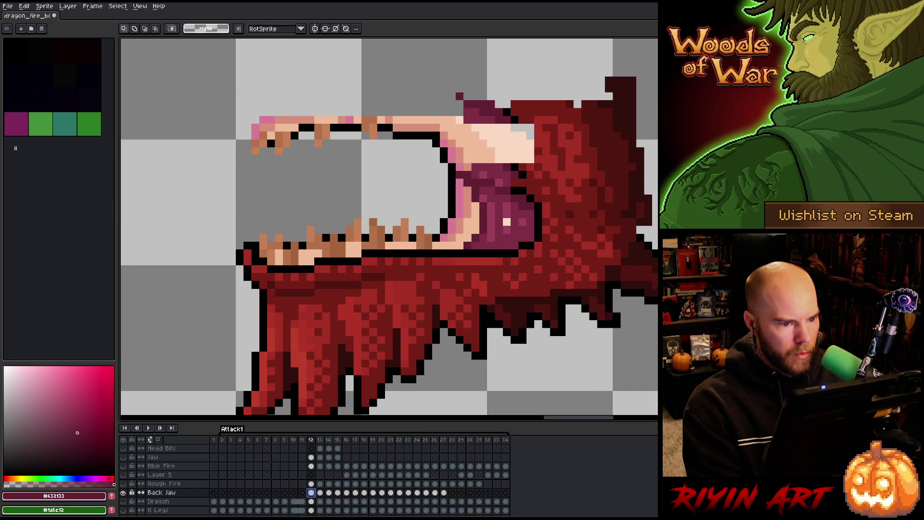
mouse_move(657, 62)
left_mouse_down()
mouse_move(204, 163)
mouse_move(196, 179)
left_mouse_up()
left_click_drag(498, 140, 496, 160)
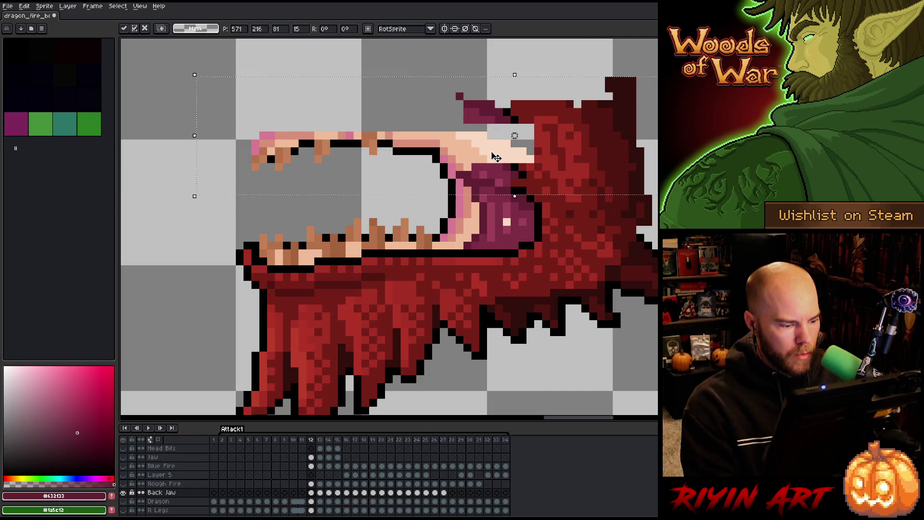
scroll(163, 479, "up", 5)
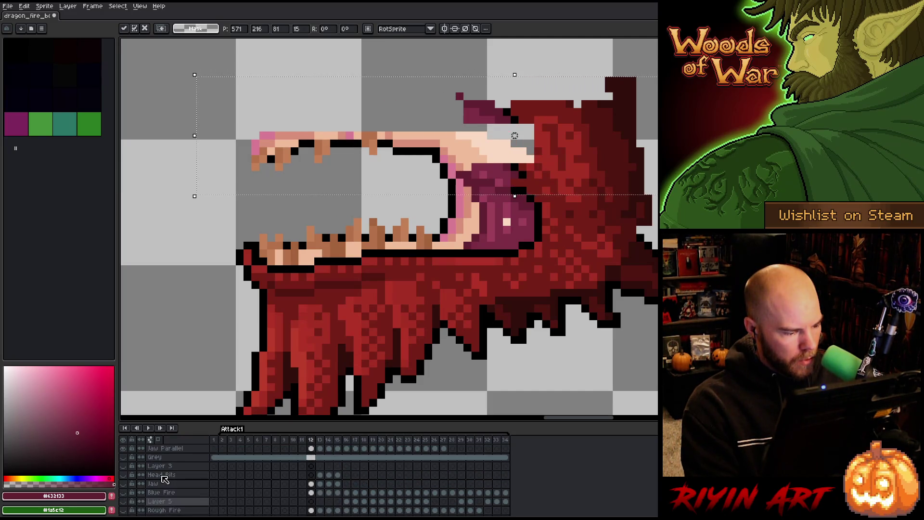
Step: Nudge the selected jaw down three pixels and shrink the selection to the mouth area
key("minus")
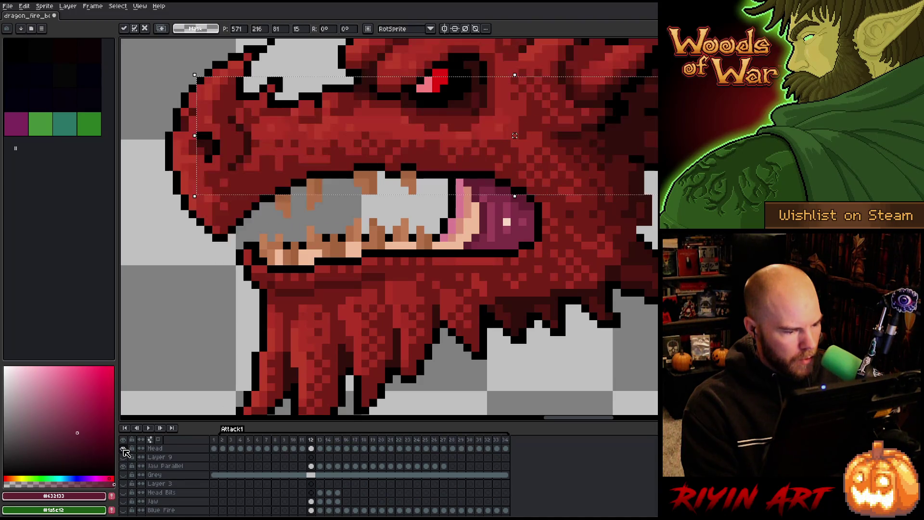
scroll(419, 318, "down", 1)
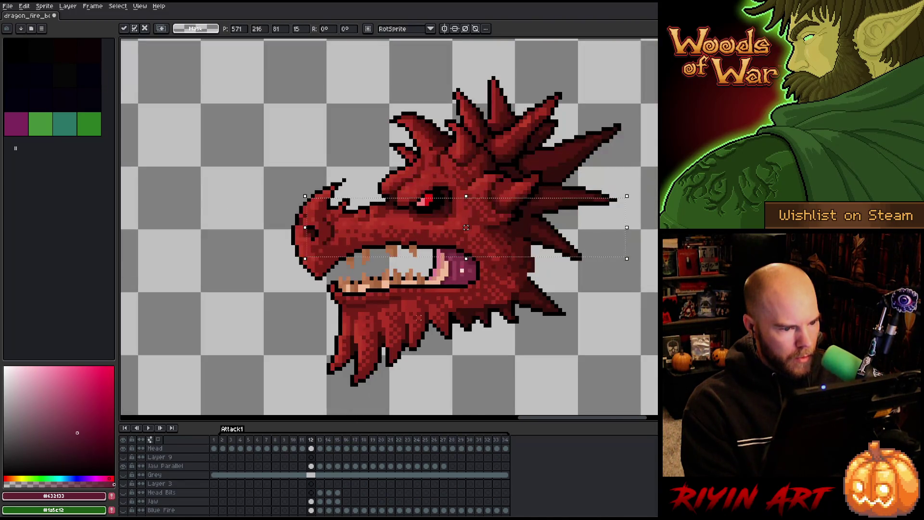
scroll(327, 476, "down", 4)
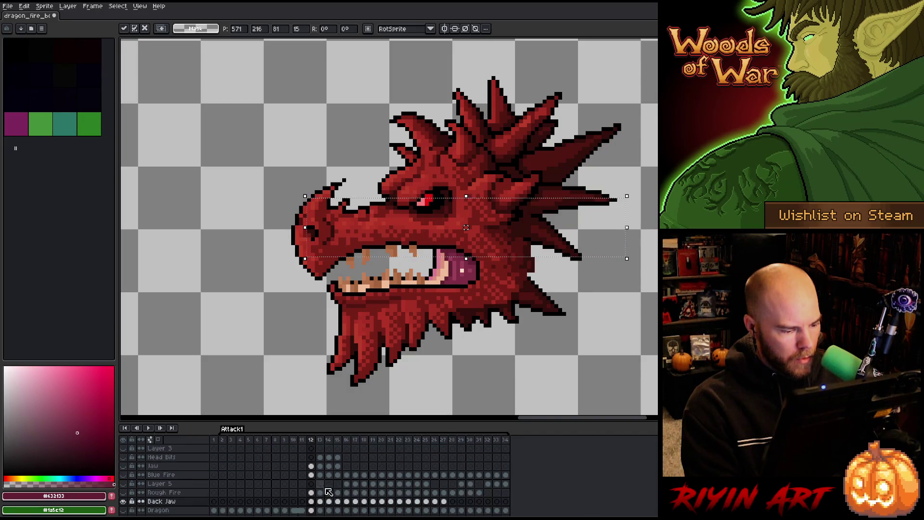
key("Down")
key("Down")
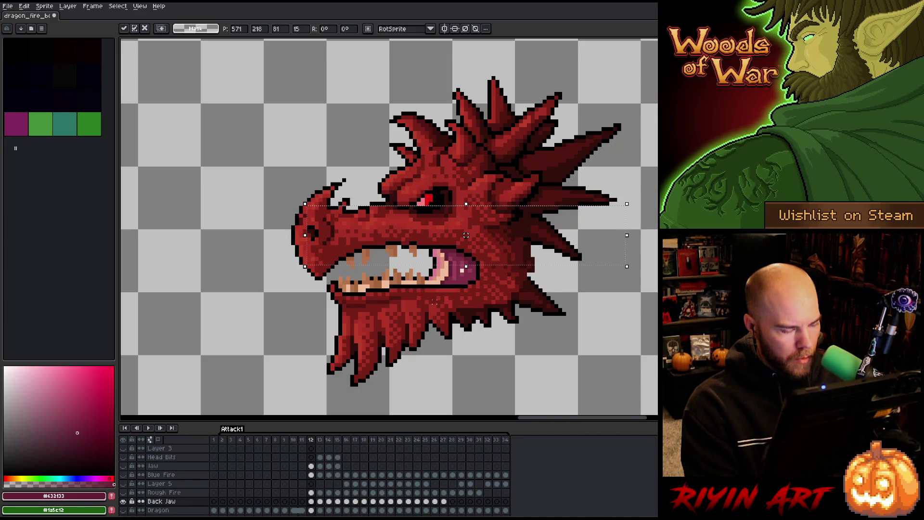
key("Down")
mouse_move(656, 285)
left_mouse_down()
mouse_move(449, 257)
mouse_move(262, 263)
left_mouse_up()
key("Down")
key("Down")
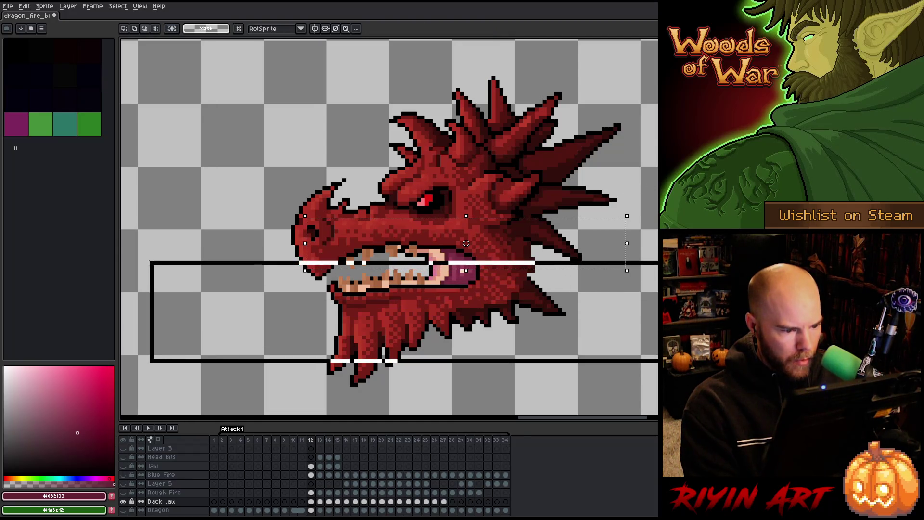
left_click_drag(465, 243, 465, 243)
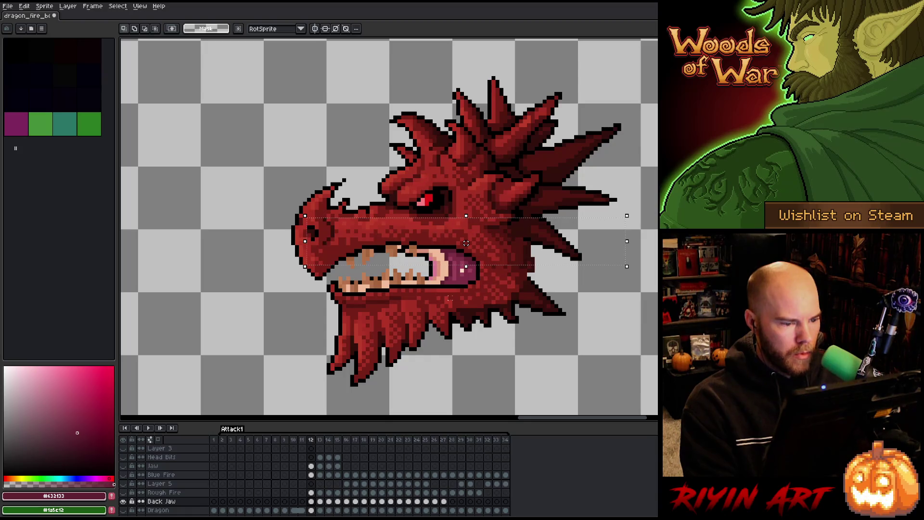
Step: Compare against frame 13, move the upper jaw back up slightly and drop it
key("period")
key("comma")
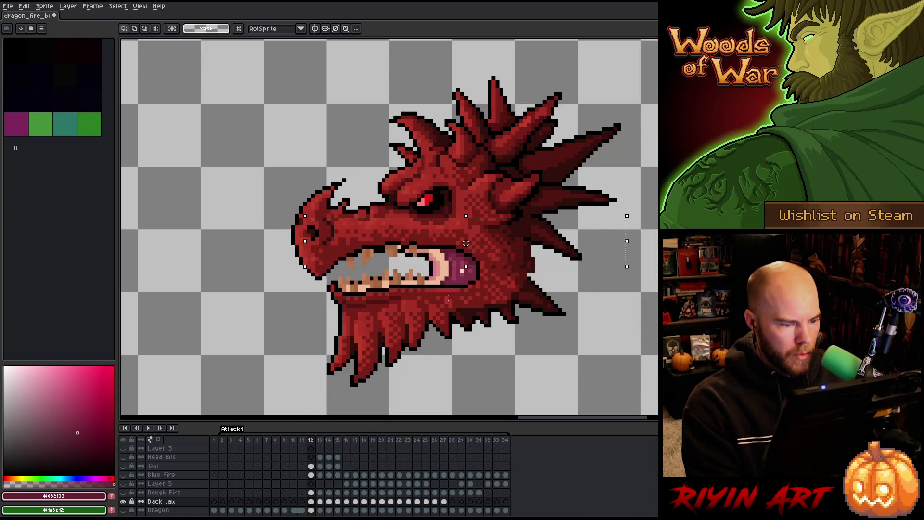
left_click_drag(465, 243, 465, 235)
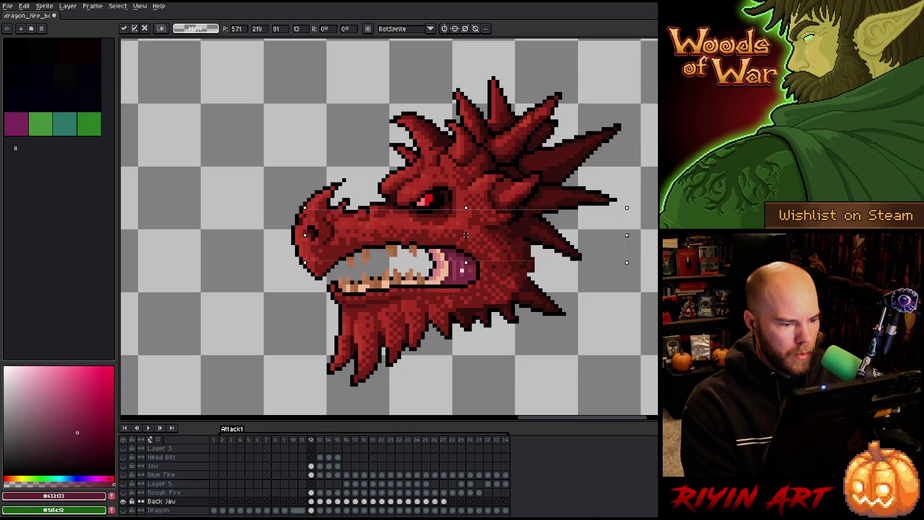
key("ctrl+d")
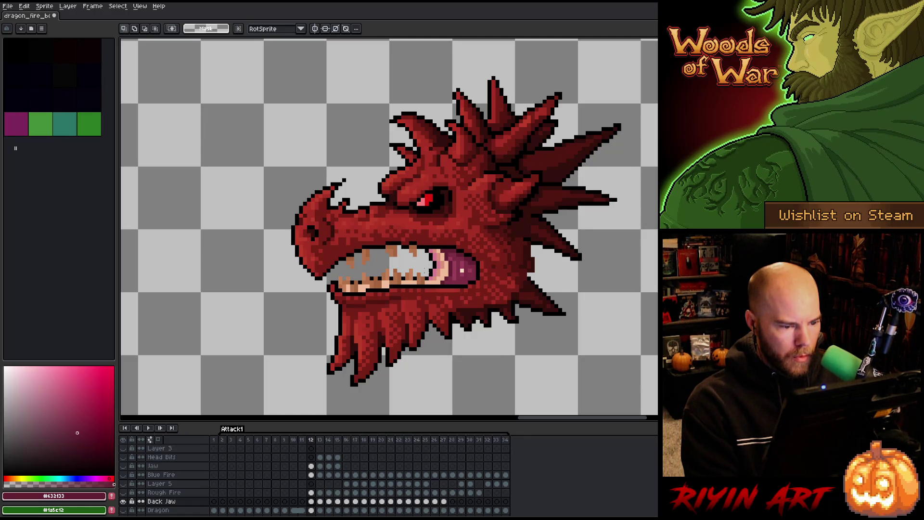
Step: Reselect thin strips across the mouth and head, commit, and step to the next frame
left_click_drag(429, 272, 584, 270)
mouse_move(654, 276)
left_mouse_down()
mouse_move(426, 254)
mouse_move(635, 284)
left_mouse_up()
left_click(557, 263)
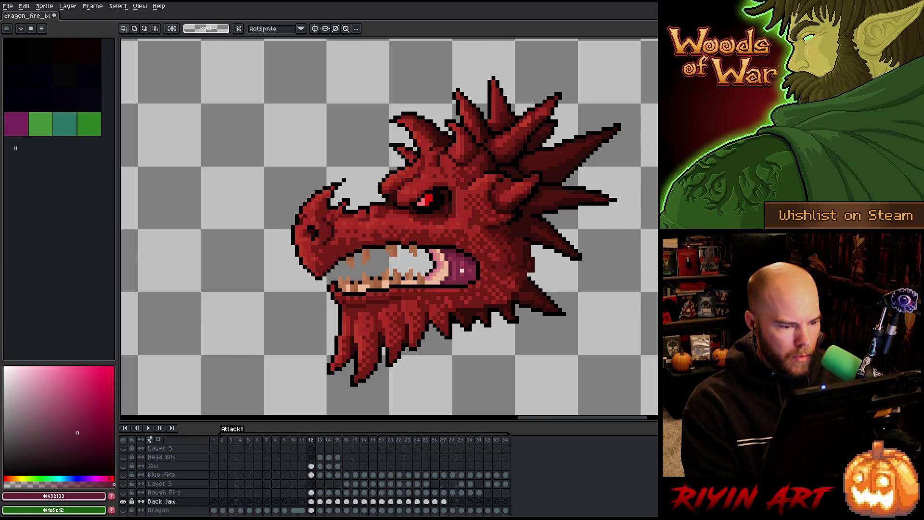
mouse_move(655, 171)
left_mouse_down()
mouse_move(386, 206)
mouse_move(218, 248)
left_mouse_up()
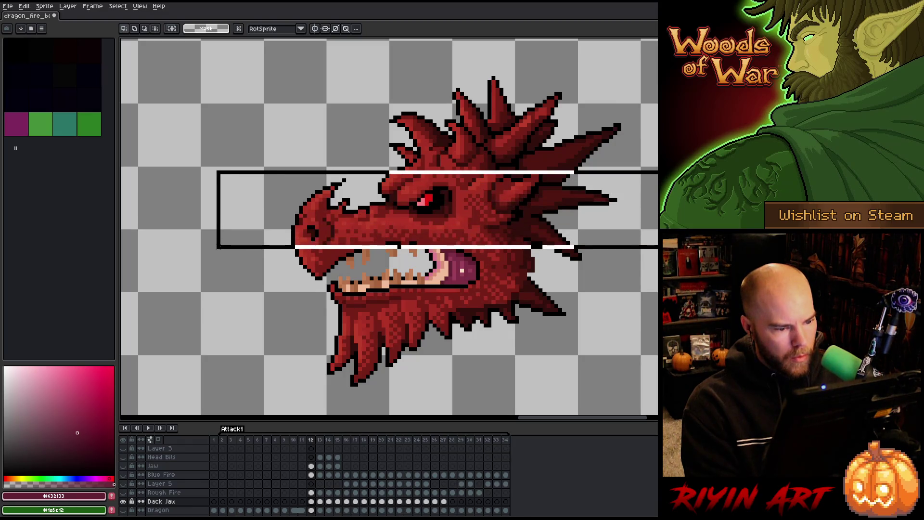
left_click(218, 248)
left_click_drag(424, 257, 657, 259)
key("Return")
key("period")
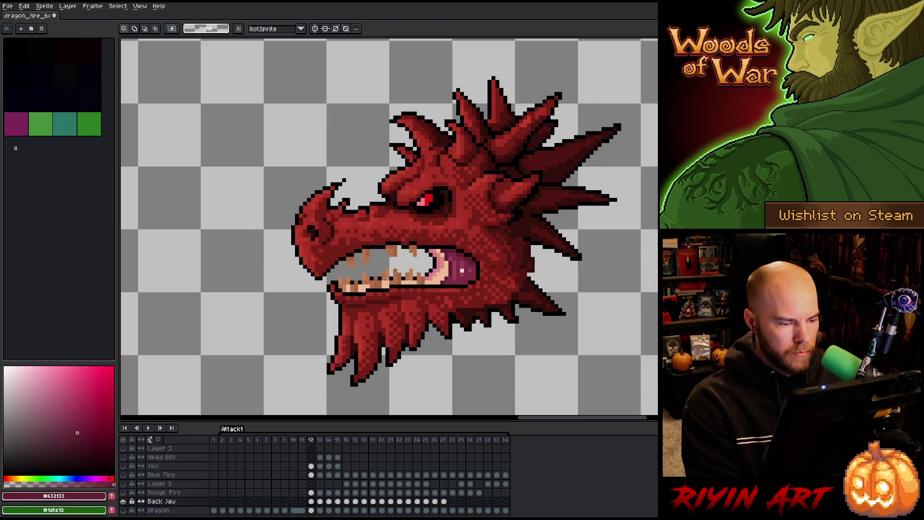
scroll(388, 283, "down", 4)
scroll(419, 284, "up", 1)
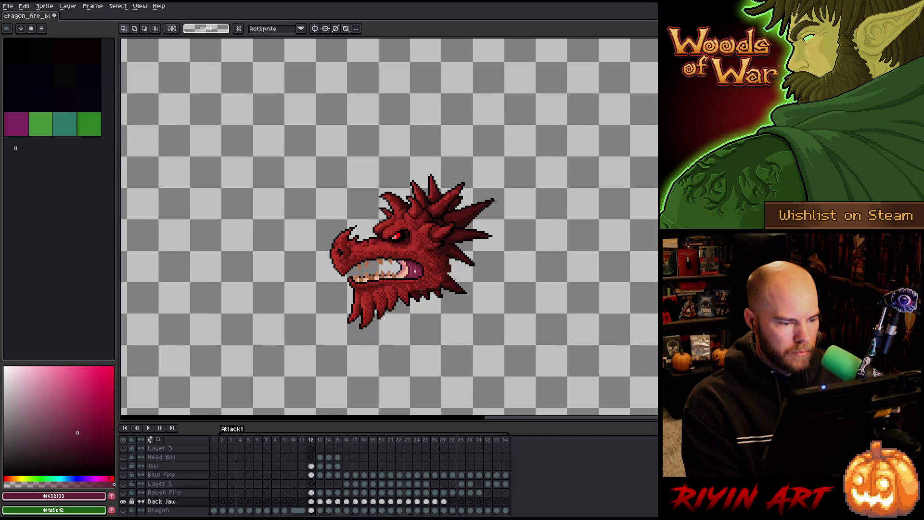
Step: Show the volcano background layer behind the dragon
scroll(129, 499, "up", 4)
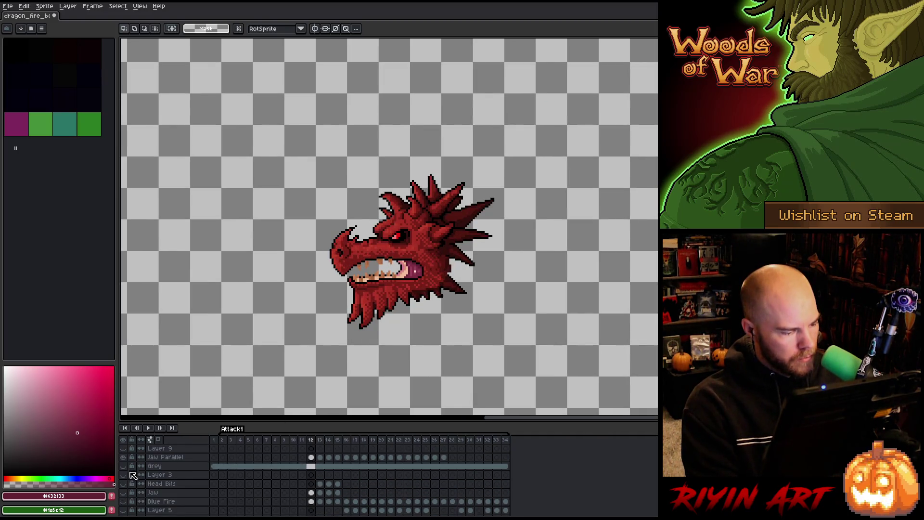
left_click(123, 466)
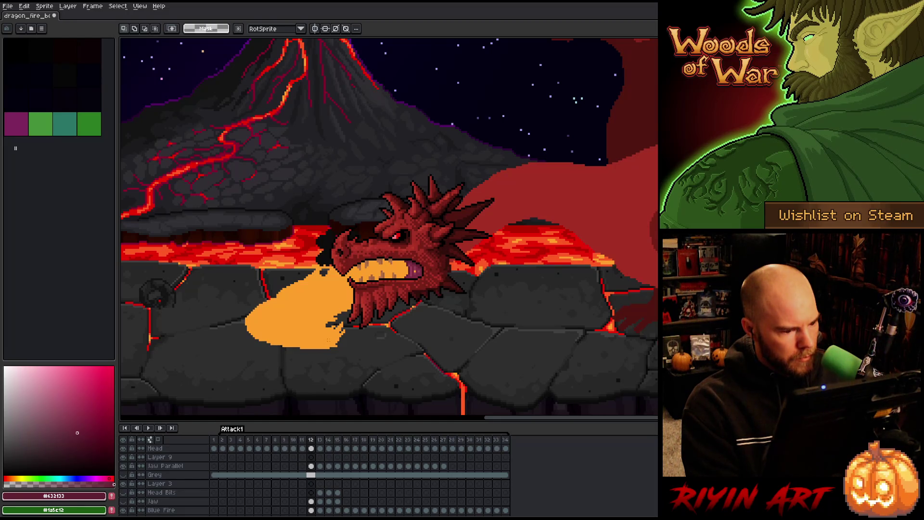
scroll(310, 356, "down", 1)
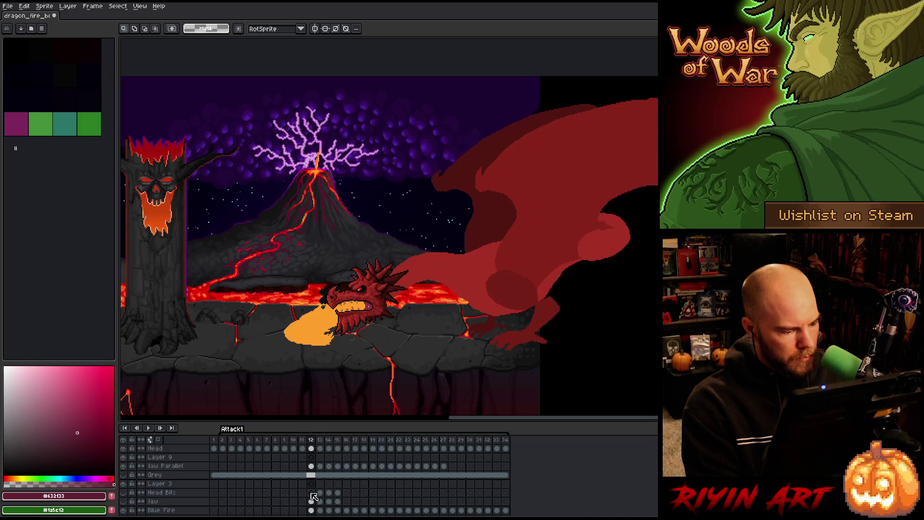
scroll(313, 491, "up", 2)
scroll(313, 491, "down", 1)
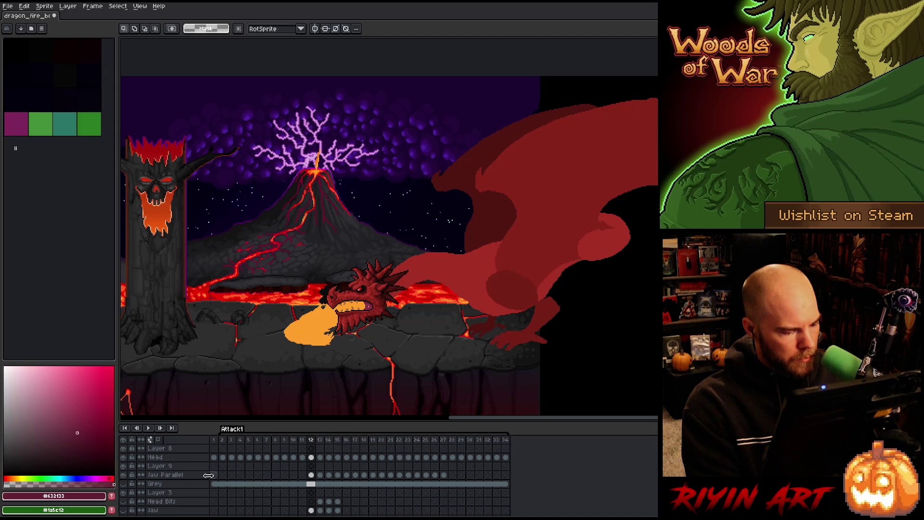
Step: Delete Layer 9 and Layer 8 from the layer stack
left_click(159, 465)
right_click(163, 466)
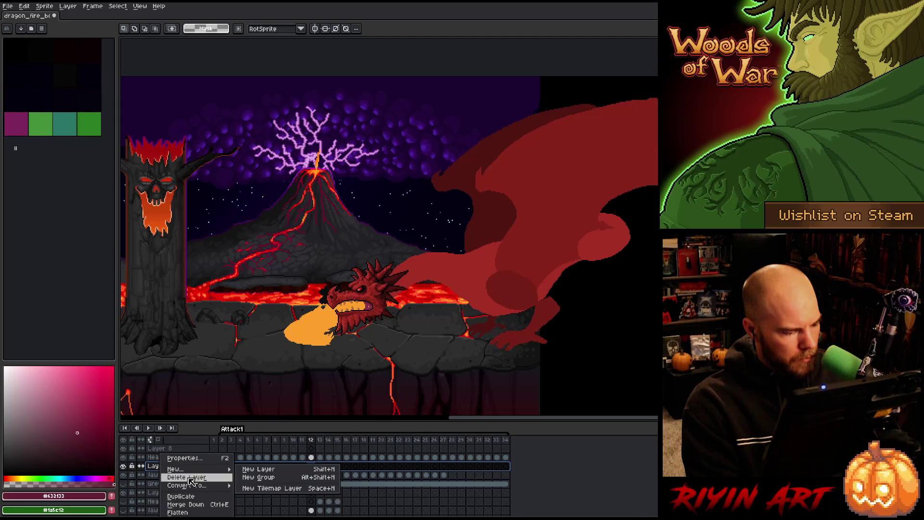
left_click(186, 477)
left_click(172, 449)
right_click(172, 449)
left_click(185, 470)
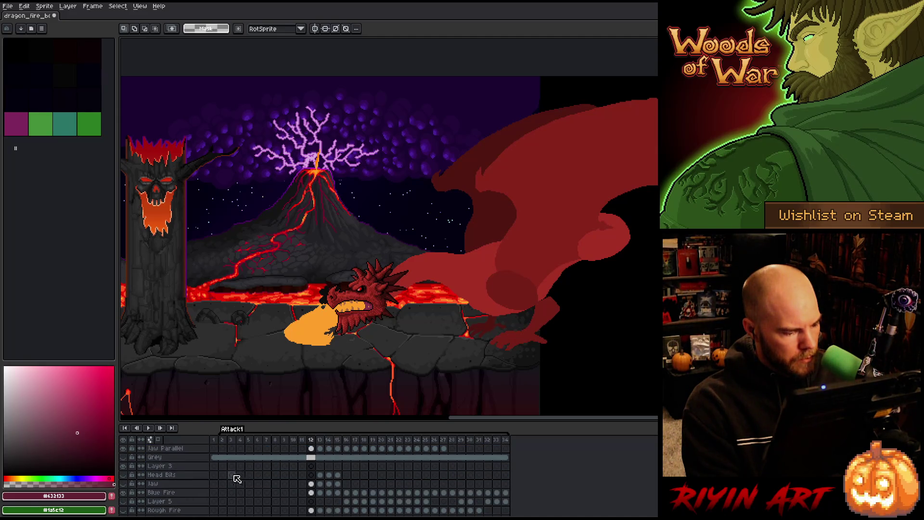
Step: Delete Layer 3 and the Jaw layer, then select the Blue Fire cel
left_click(180, 466)
right_click(181, 470)
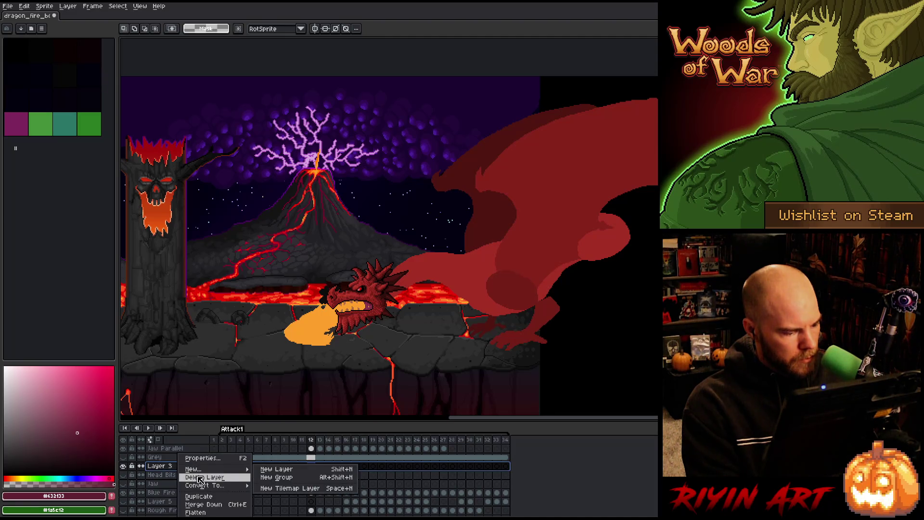
left_click(200, 477)
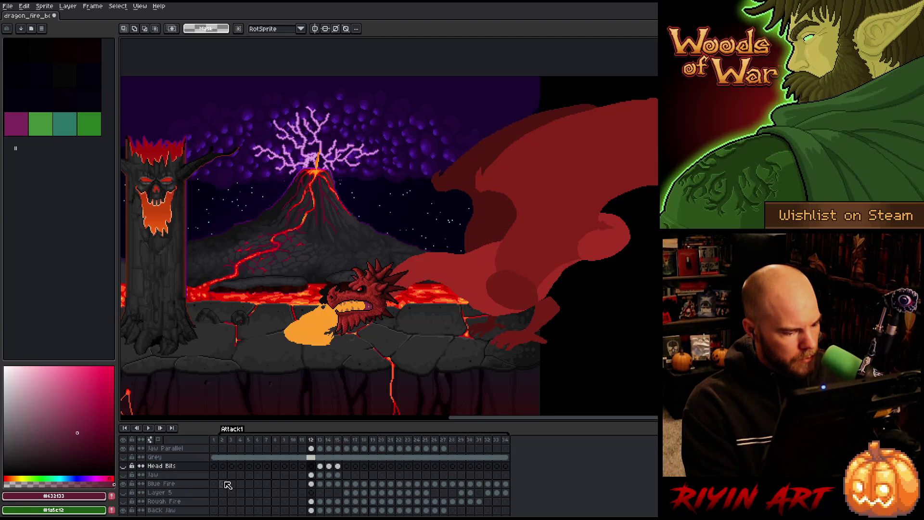
left_click(176, 477)
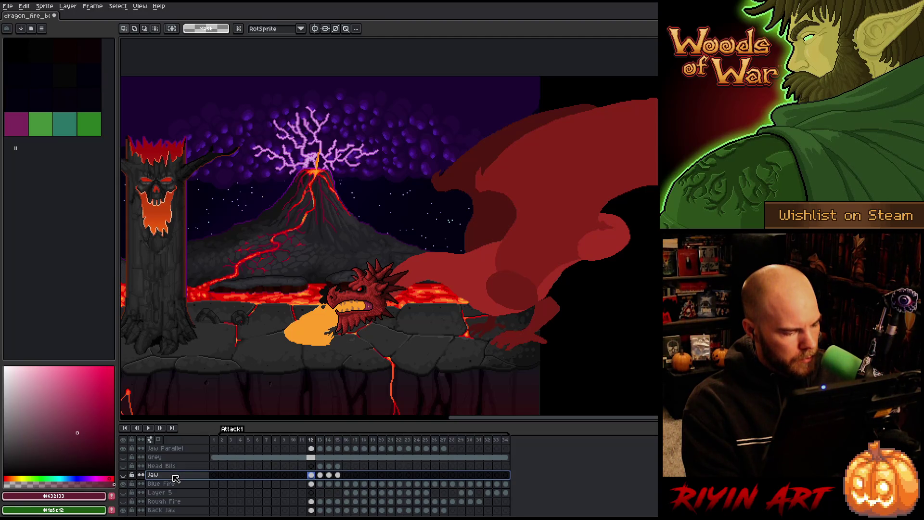
right_click(175, 477)
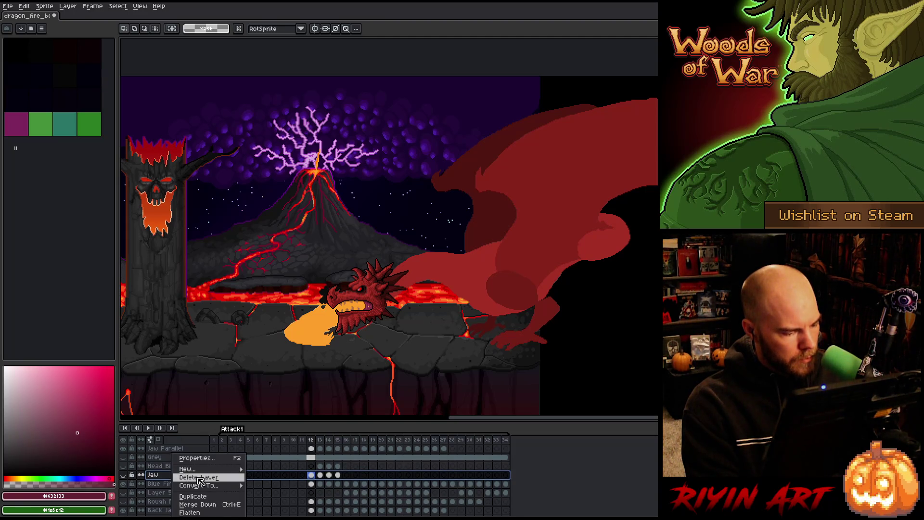
left_click(200, 477)
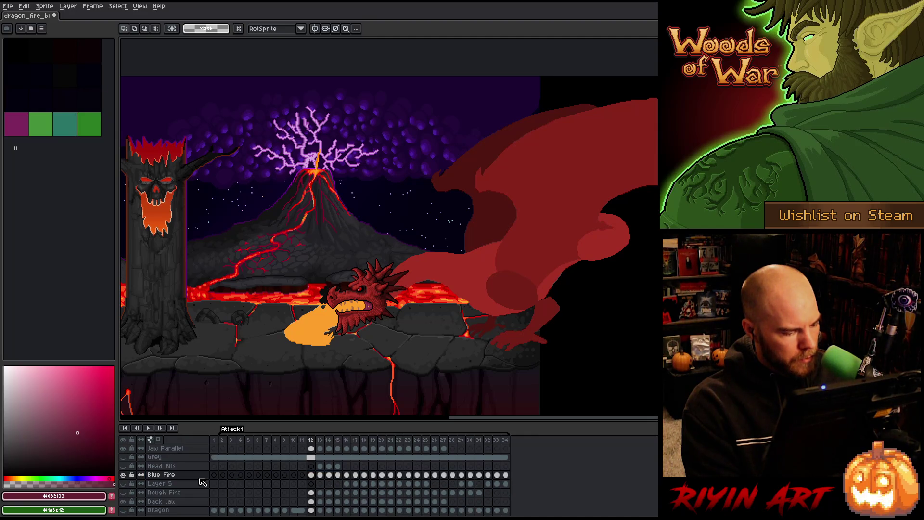
left_click(171, 485)
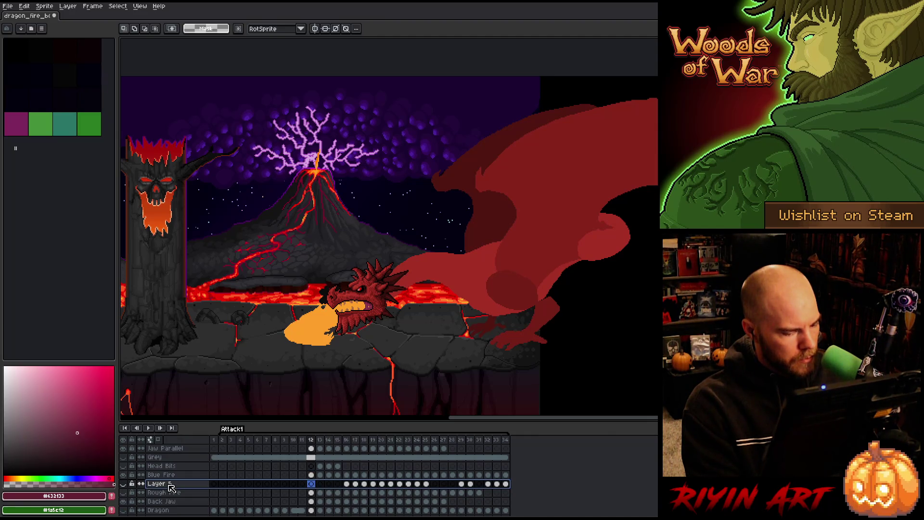
left_click(311, 474)
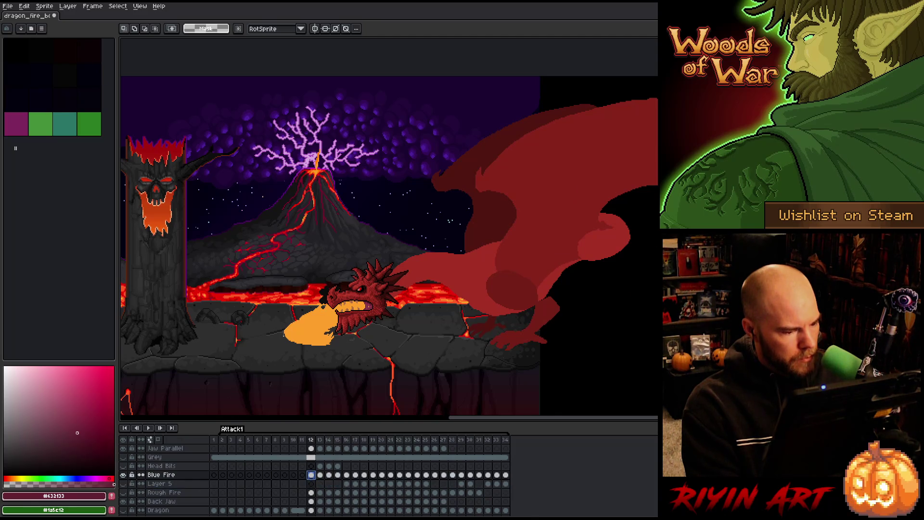
Step: Enable Pixel-perfect and redraw a black outline along the fire's top edge
scroll(292, 327, "up", 2)
scroll(292, 327, "up", 1)
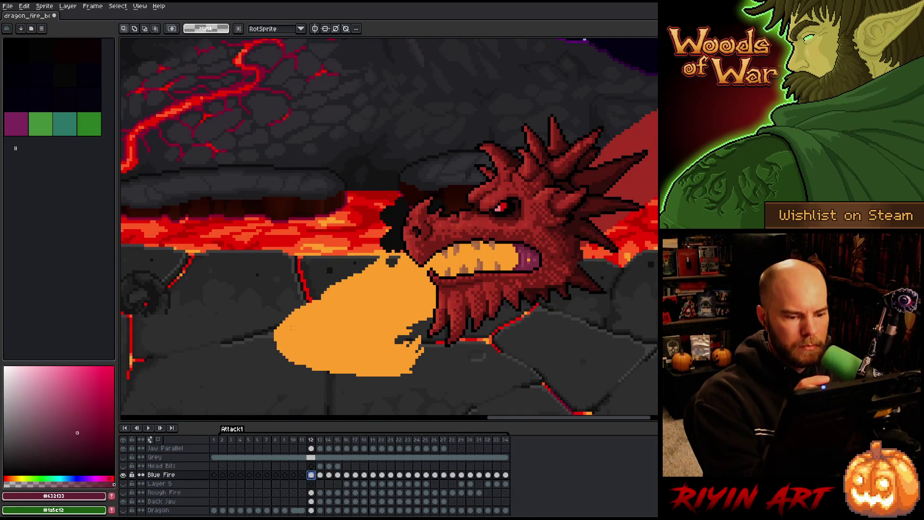
key("b")
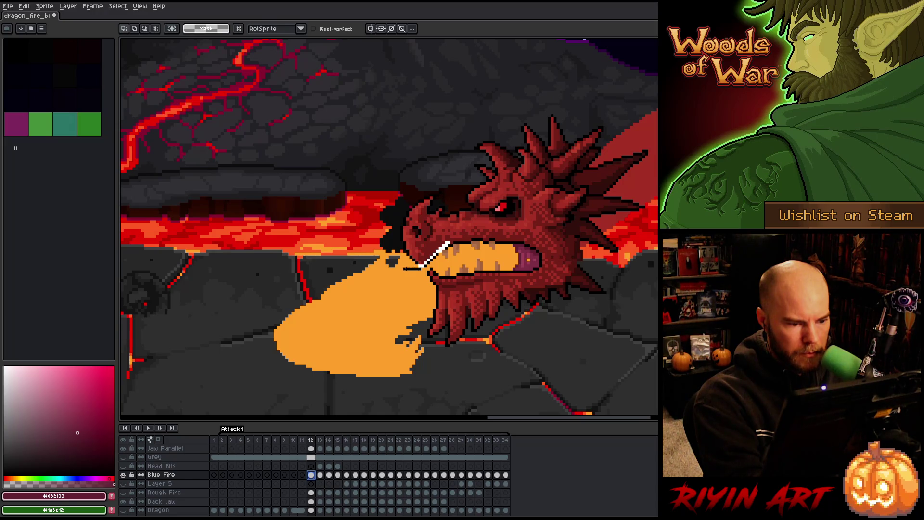
mouse_move(398, 270)
left_mouse_down()
mouse_move(342, 294)
mouse_move(328, 292)
mouse_move(324, 271)
left_mouse_up()
key("ctrl+z")
key("ctrl+z")
left_click(314, 29)
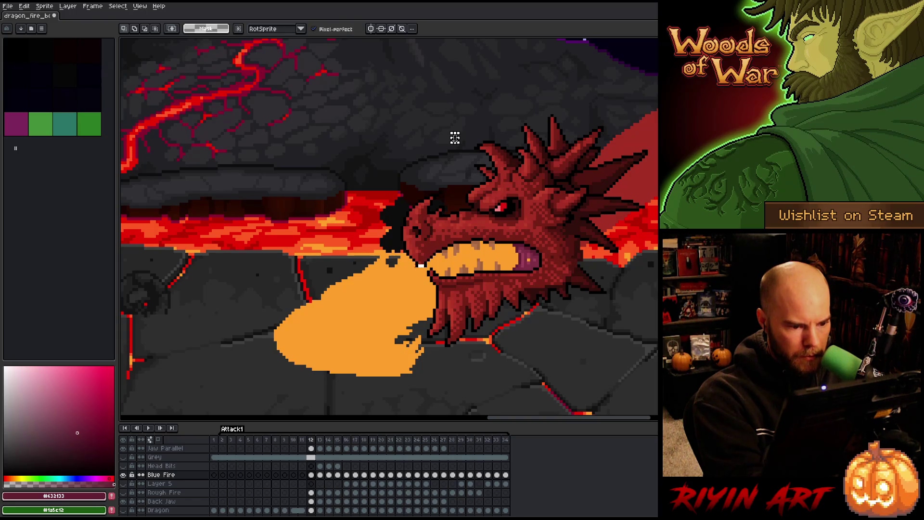
mouse_move(399, 279)
left_mouse_down()
mouse_move(383, 281)
mouse_move(370, 263)
mouse_move(357, 288)
mouse_move(361, 241)
mouse_move(496, 187)
mouse_move(423, 267)
left_mouse_up()
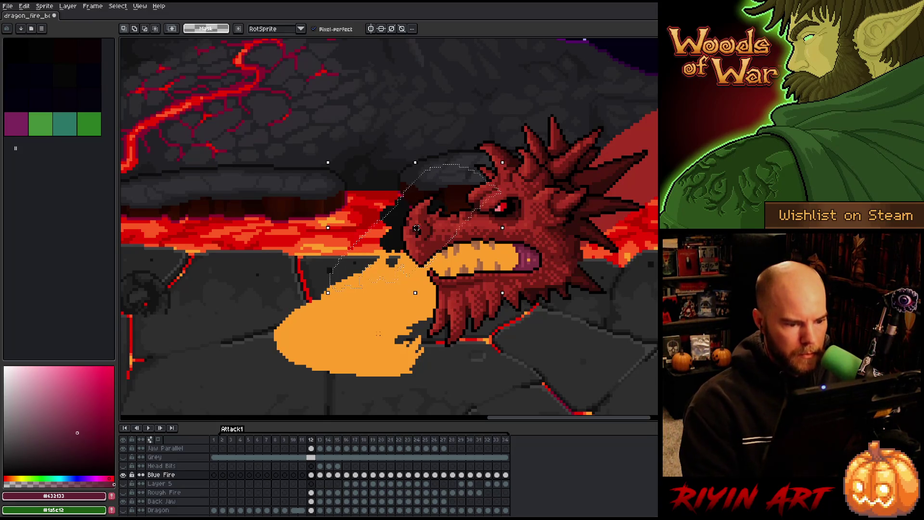
Step: Undo a stray white jaw line and select, then clear, the fire's edge by the lower jaw
left_click_drag(461, 239, 503, 240)
key("ctrl+z")
key("ctrl+z")
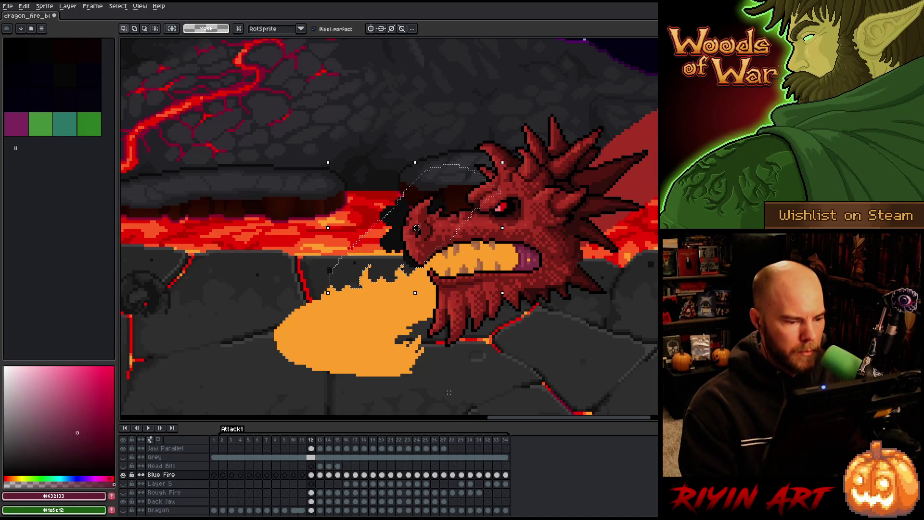
key("ctrl+d")
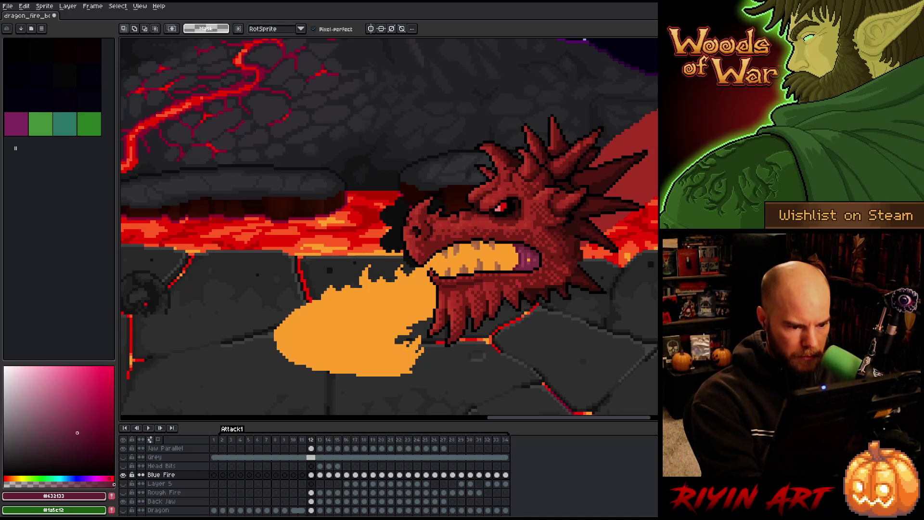
key("b")
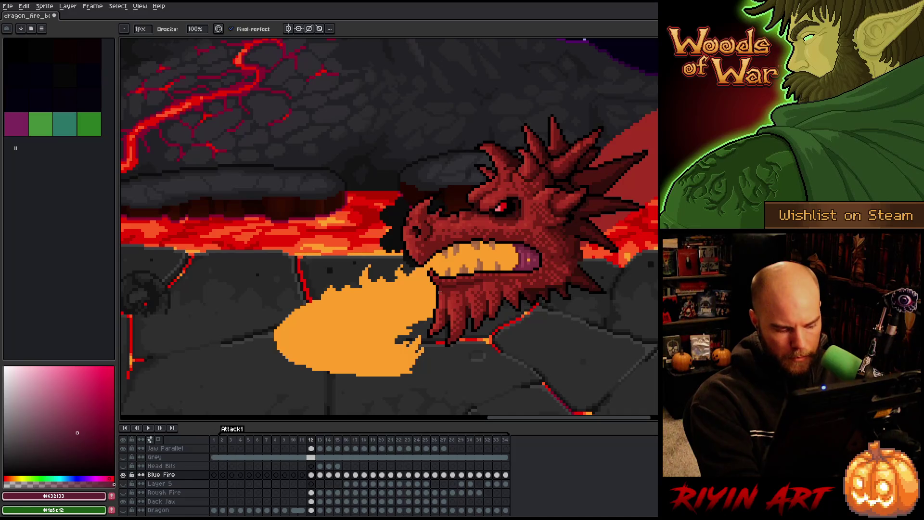
key("m")
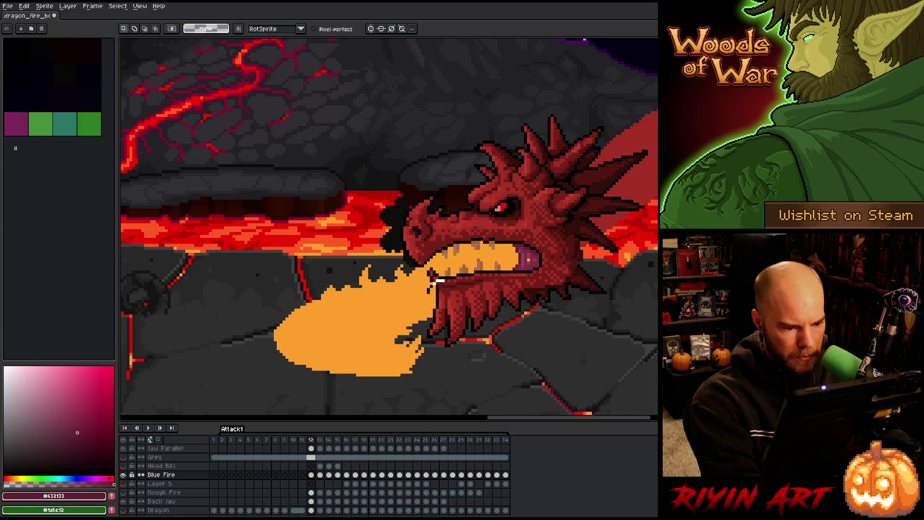
mouse_move(435, 288)
left_mouse_down()
mouse_move(401, 312)
mouse_move(398, 329)
mouse_move(445, 326)
mouse_move(500, 289)
left_mouse_up()
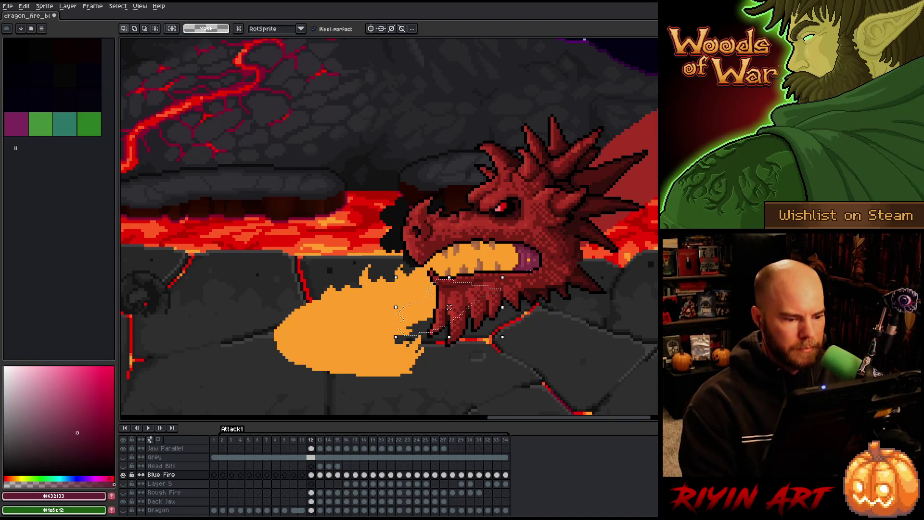
key("ctrl+d")
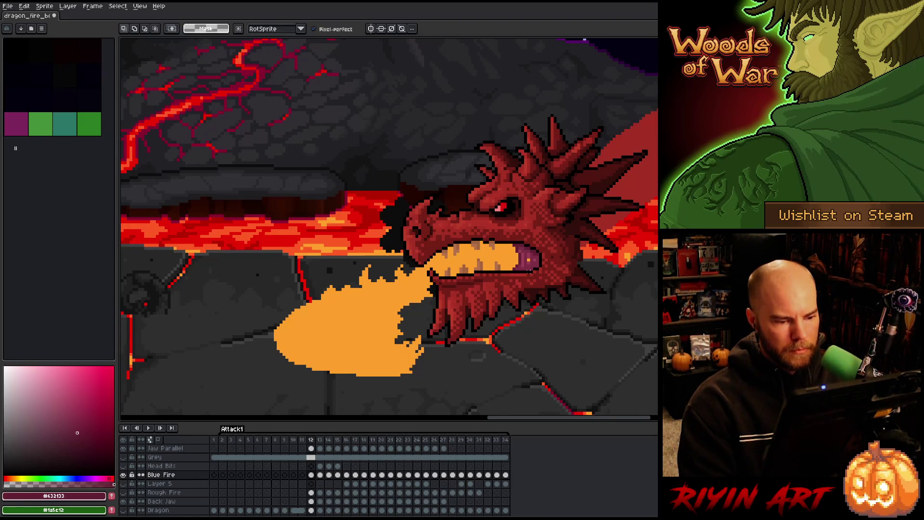
left_click(310, 448)
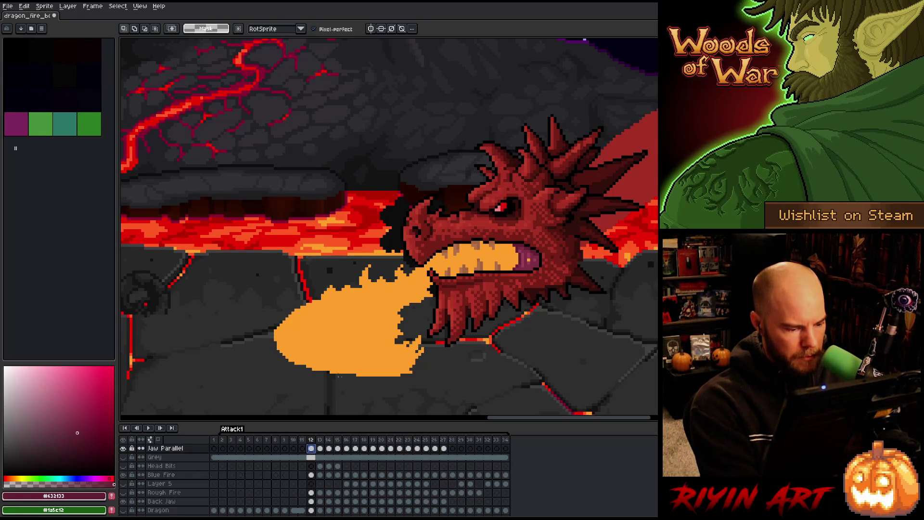
key("b")
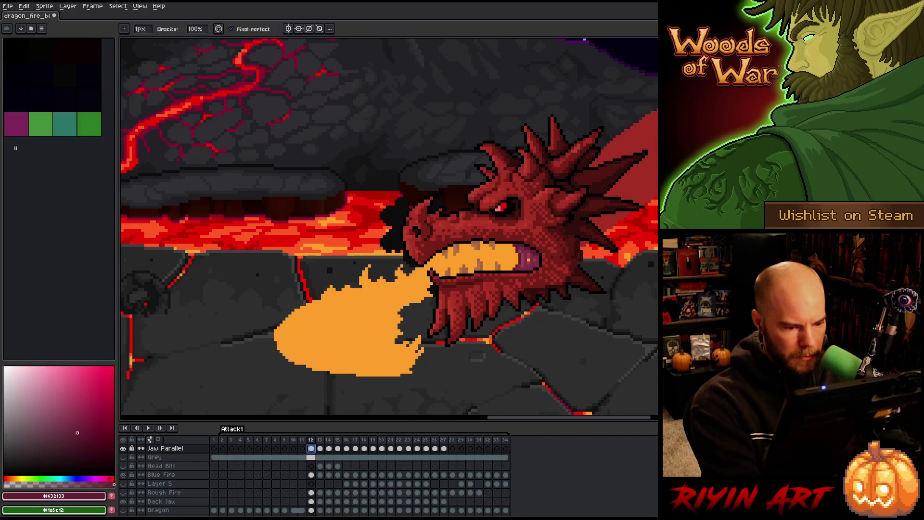
key("Escape")
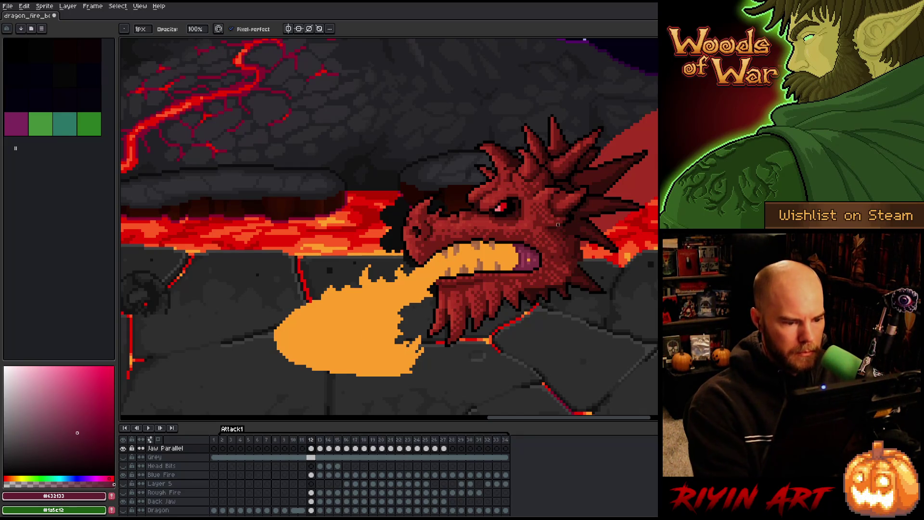
key("Right")
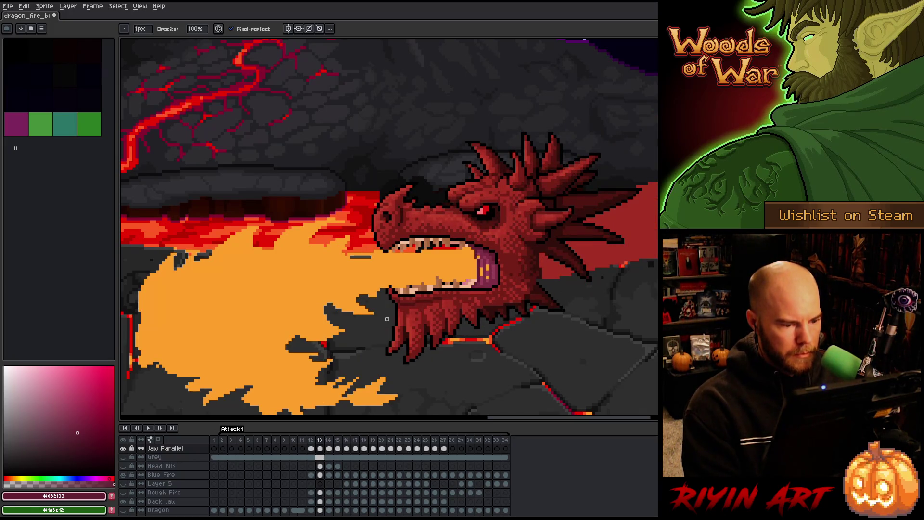
key("Right")
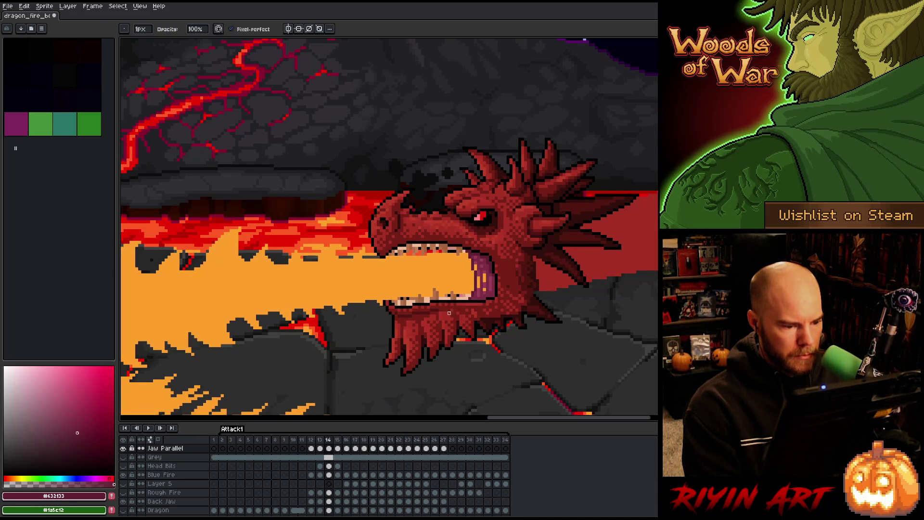
key("Right")
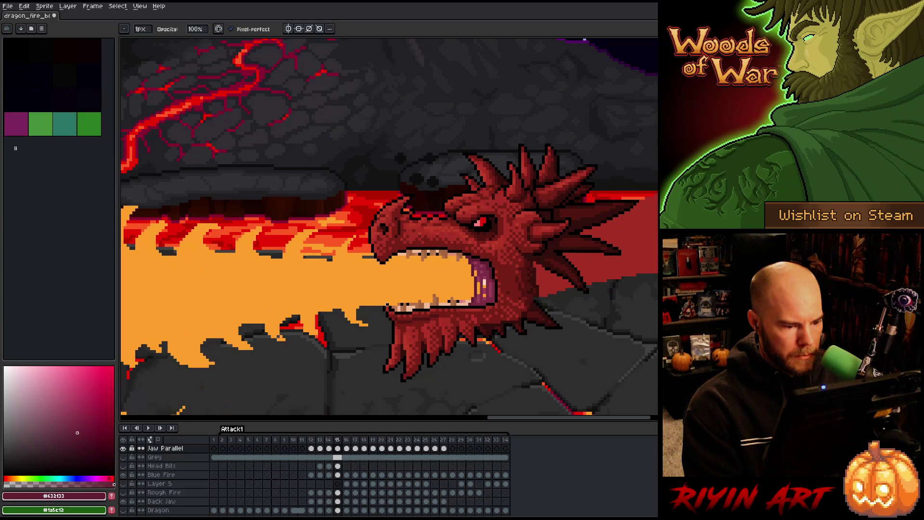
key("Right")
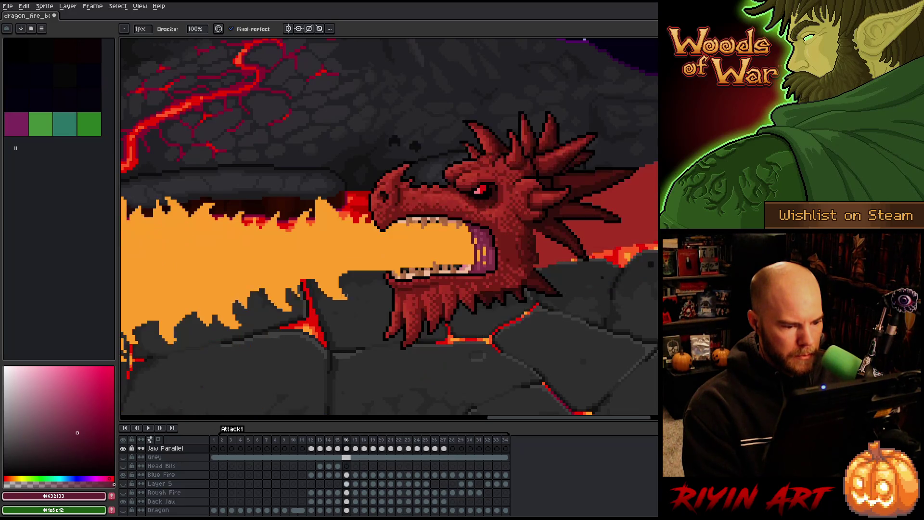
key("Right")
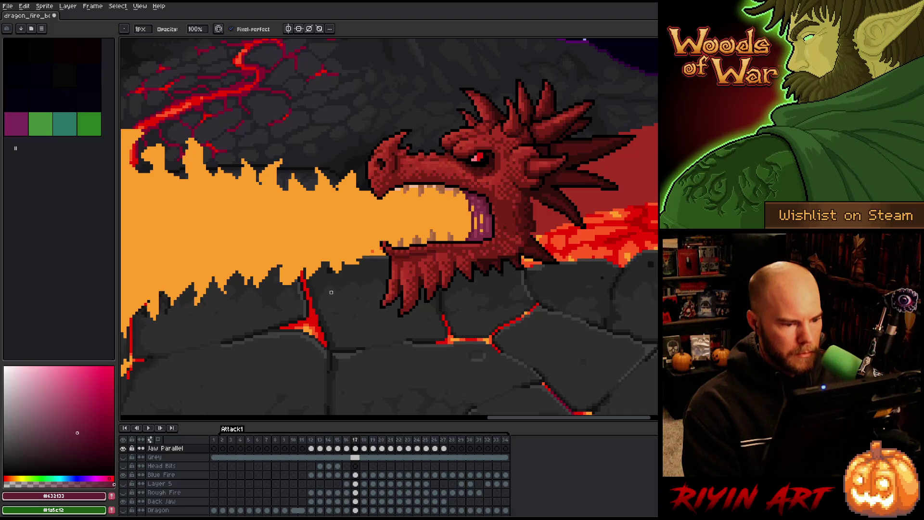
key("Right")
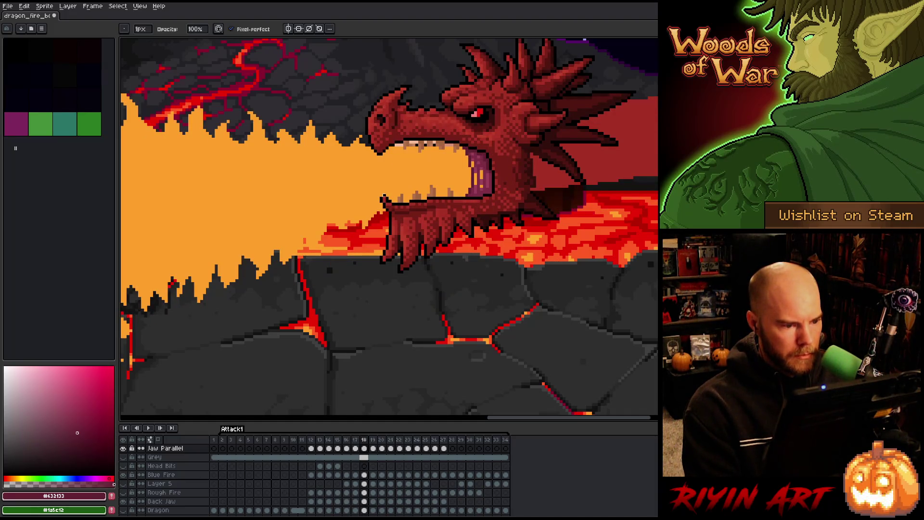
key("Right")
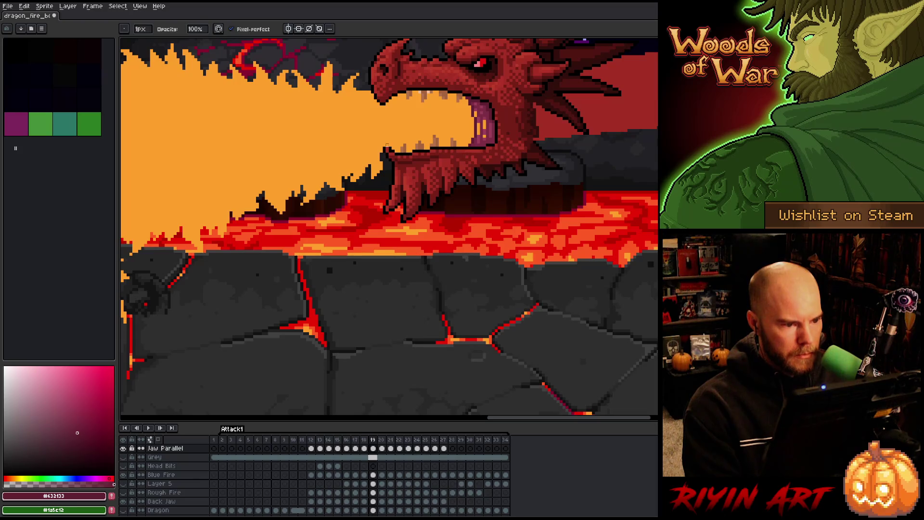
scroll(371, 135, "down", 2)
scroll(376, 144, "up", 3)
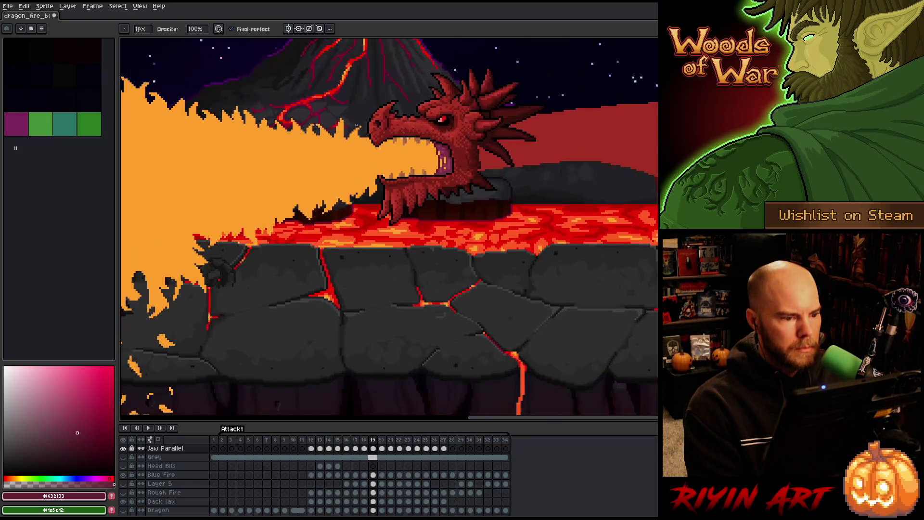
key("Right")
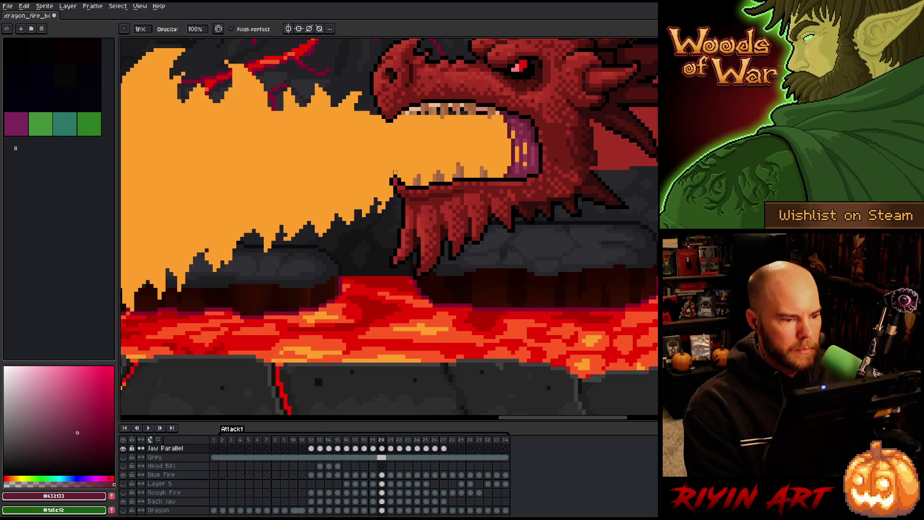
key("Right")
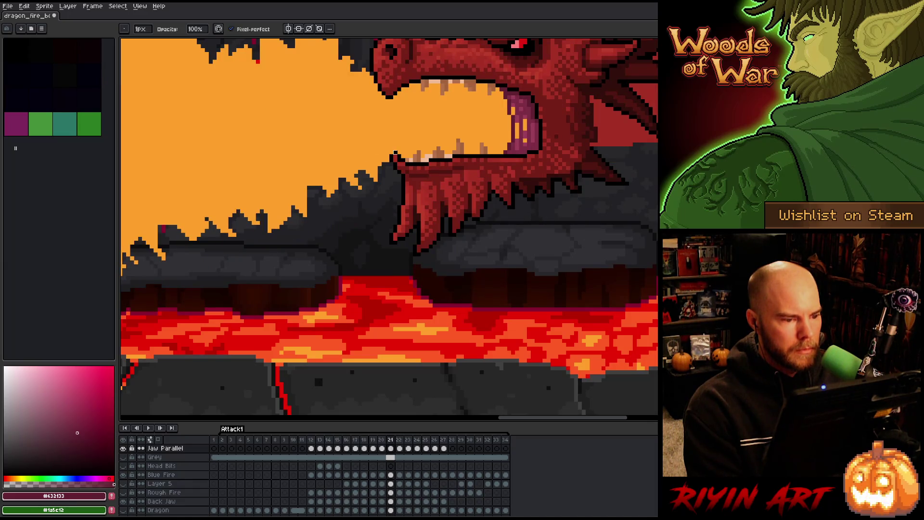
scroll(344, 152, "down", 2)
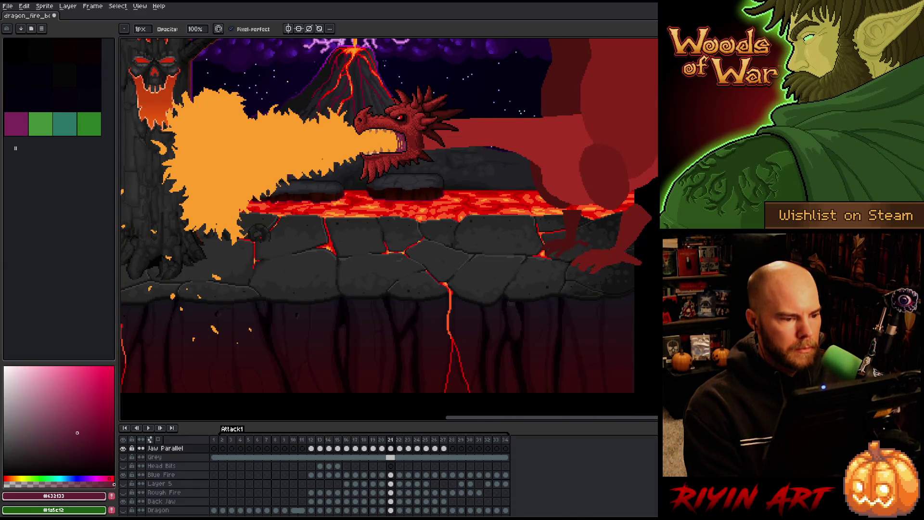
scroll(319, 143, "up", 3)
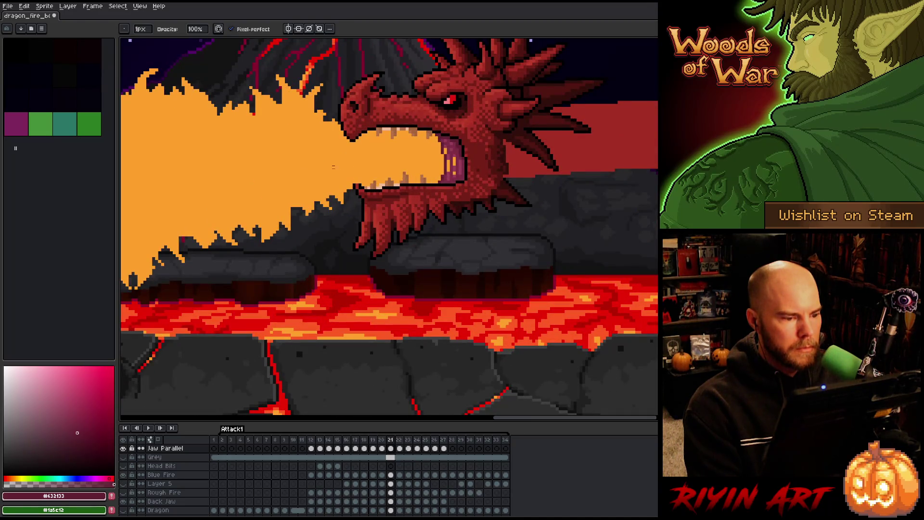
key("Right")
scroll(356, 166, "up", 3)
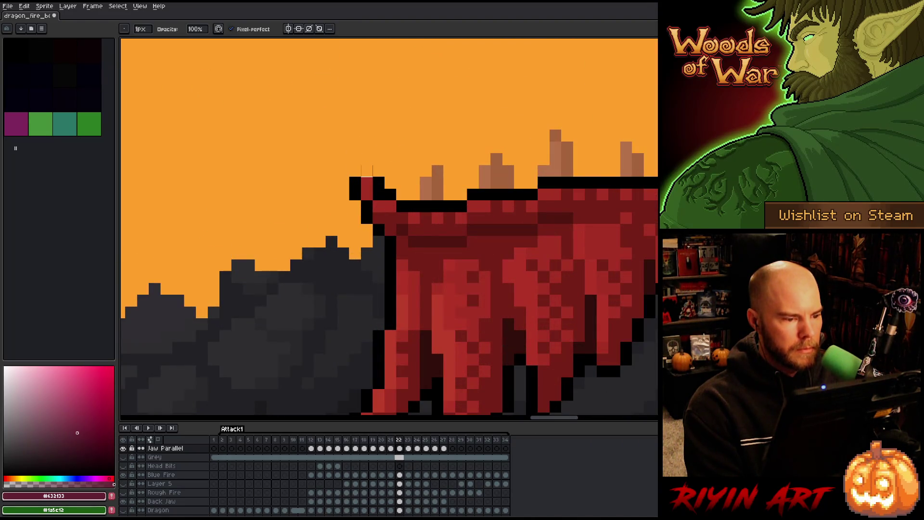
scroll(346, 145, "down", 3)
key("Right")
scroll(345, 141, "up", 3)
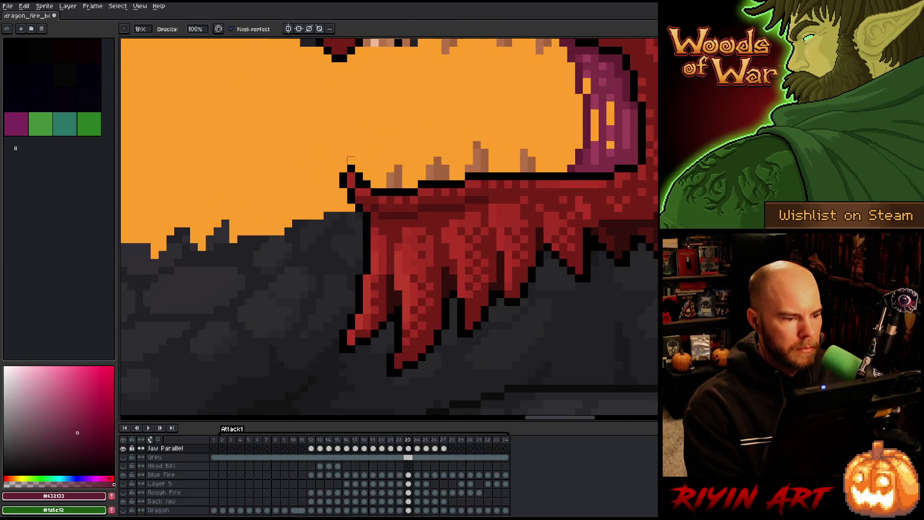
scroll(351, 168, "down", 3)
key("Right")
scroll(358, 177, "up", 3)
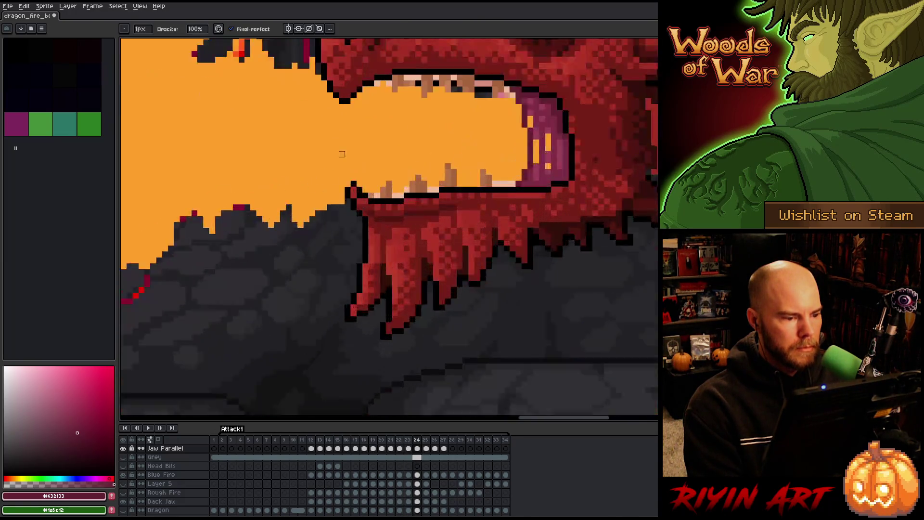
scroll(357, 177, "down", 3)
key("Right")
scroll(358, 178, "up", 3)
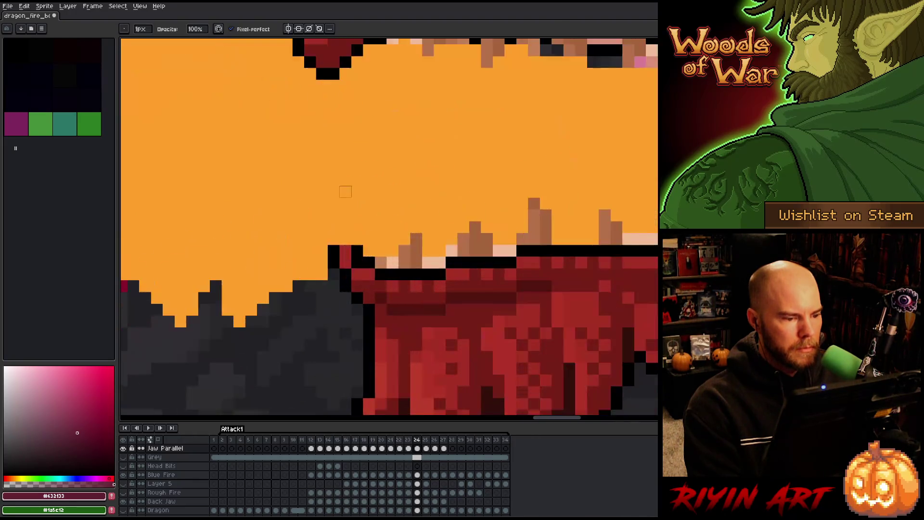
scroll(368, 204, "down", 3)
key("Right")
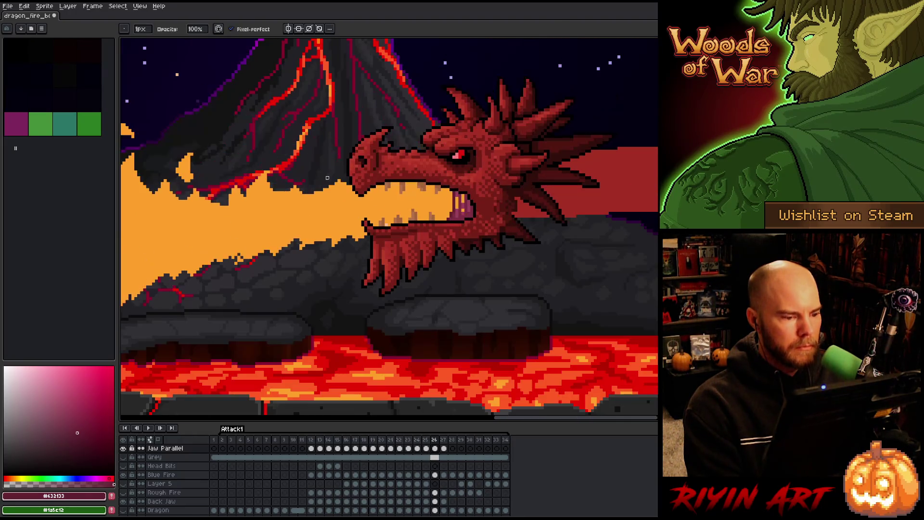
scroll(361, 213, "up", 2)
scroll(361, 213, "up", 1)
scroll(337, 224, "down", 3)
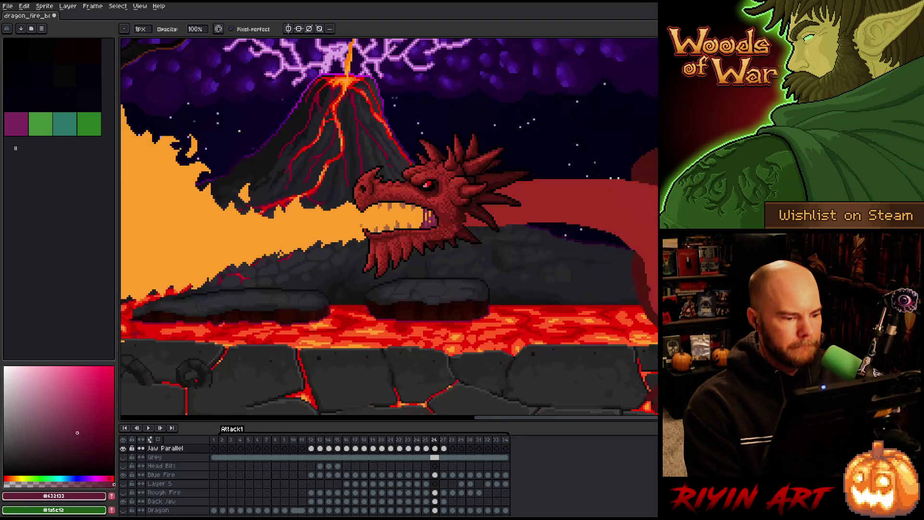
key("Right")
scroll(330, 227, "up", 3)
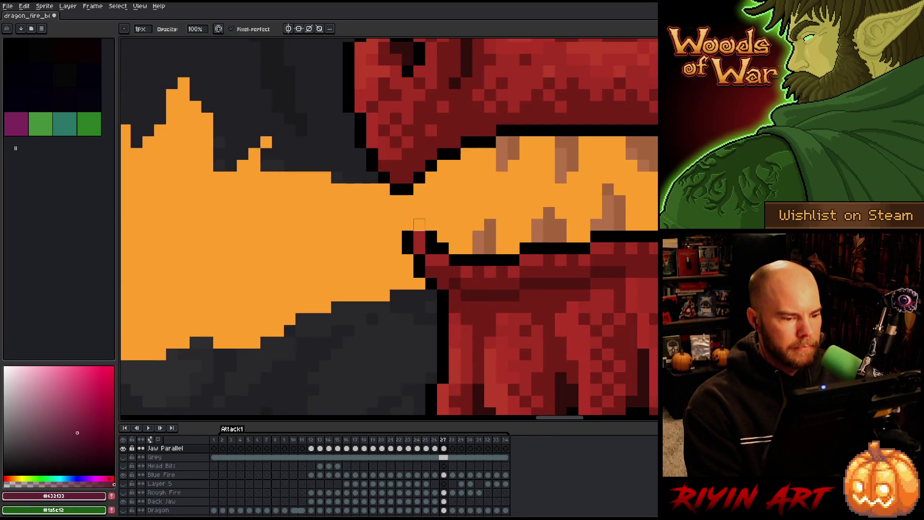
scroll(325, 236, "down", 3)
scroll(400, 217, "up", 3)
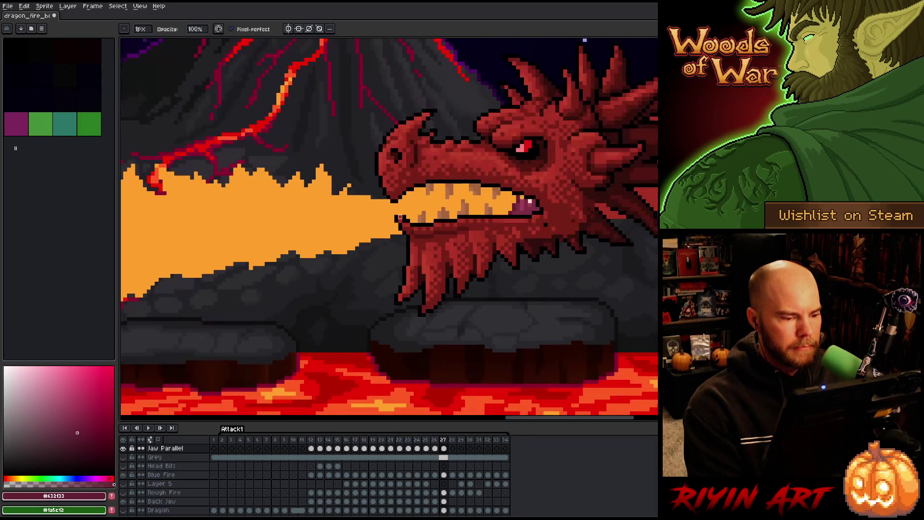
scroll(337, 224, "down", 1)
scroll(338, 224, "up", 1)
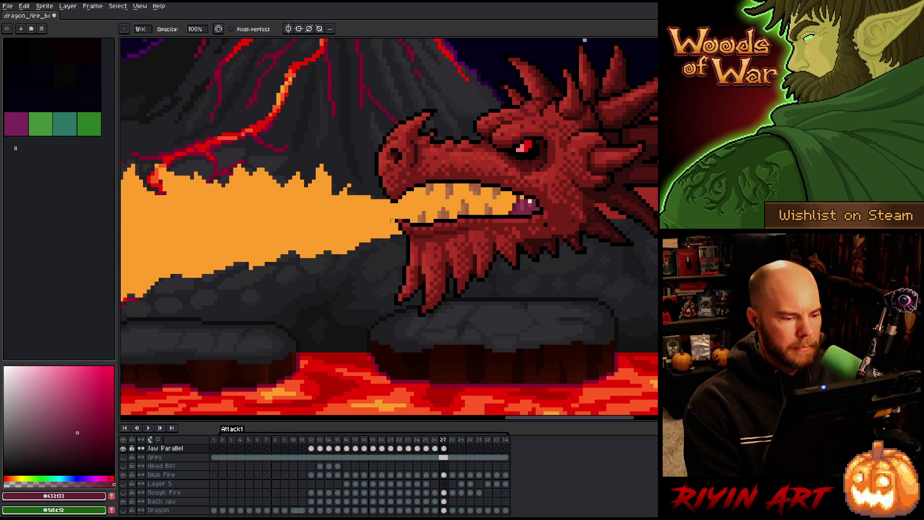
scroll(384, 220, "down", 1)
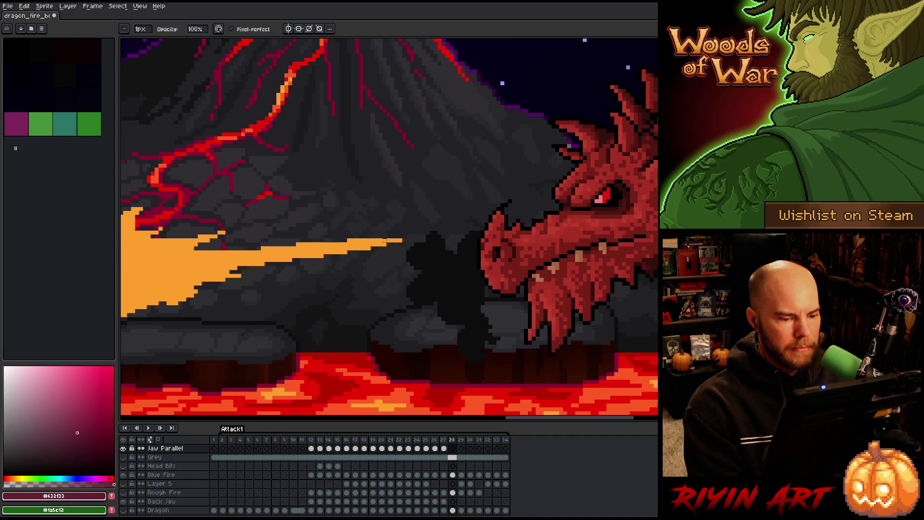
scroll(317, 254, "down", 2)
key("Left")
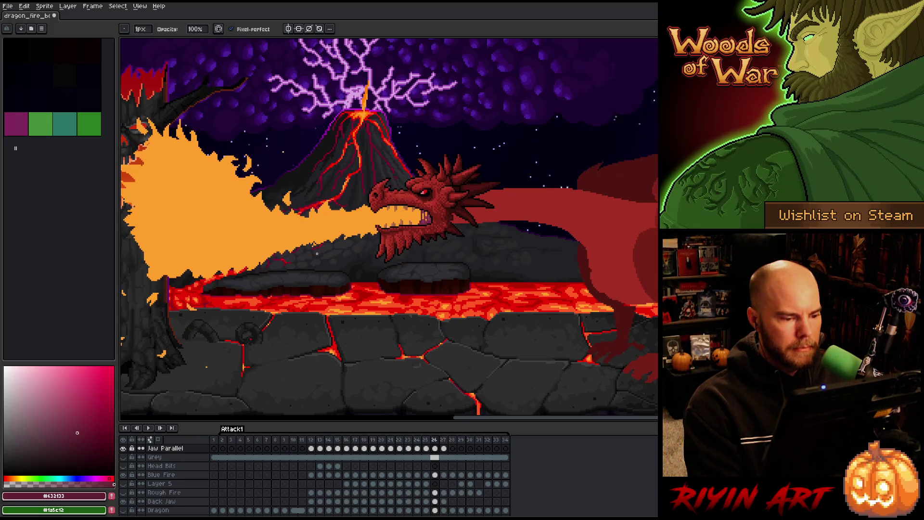
scroll(343, 242, "up", 3)
key("Left")
key("Right")
key("Left")
scroll(407, 195, "down", 3)
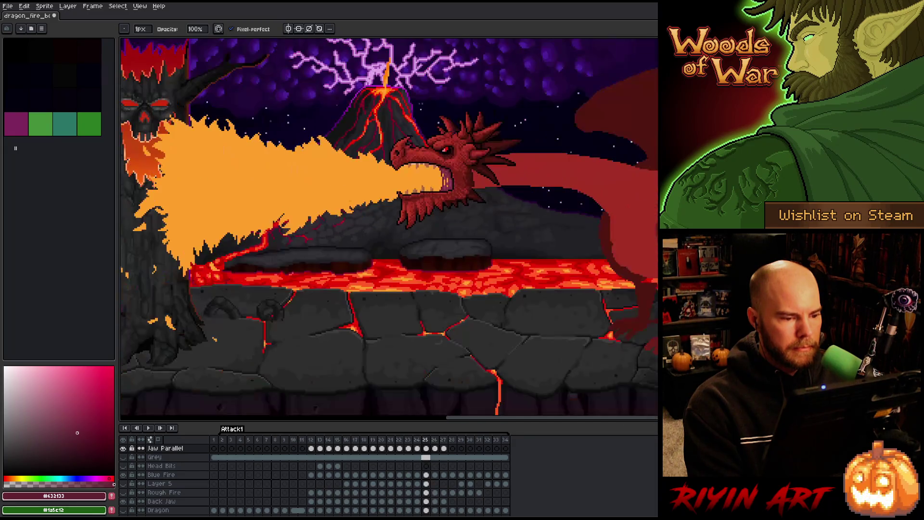
scroll(389, 191, "up", 3)
left_click_drag(428, 195, 398, 195)
scroll(352, 201, "down", 4)
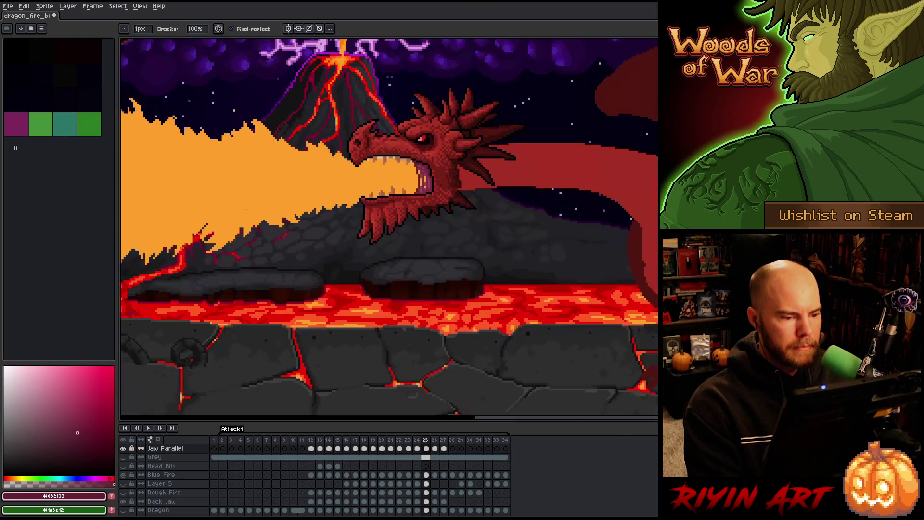
scroll(315, 211, "up", 4)
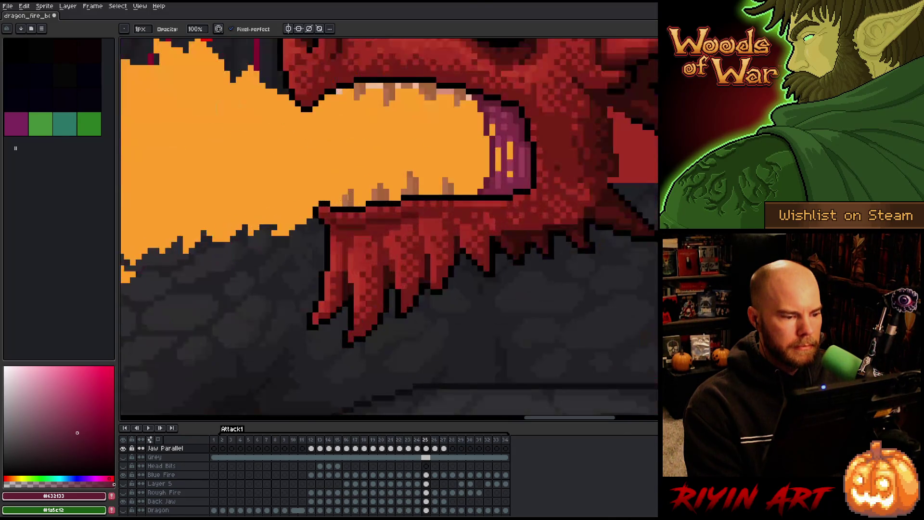
key("comma")
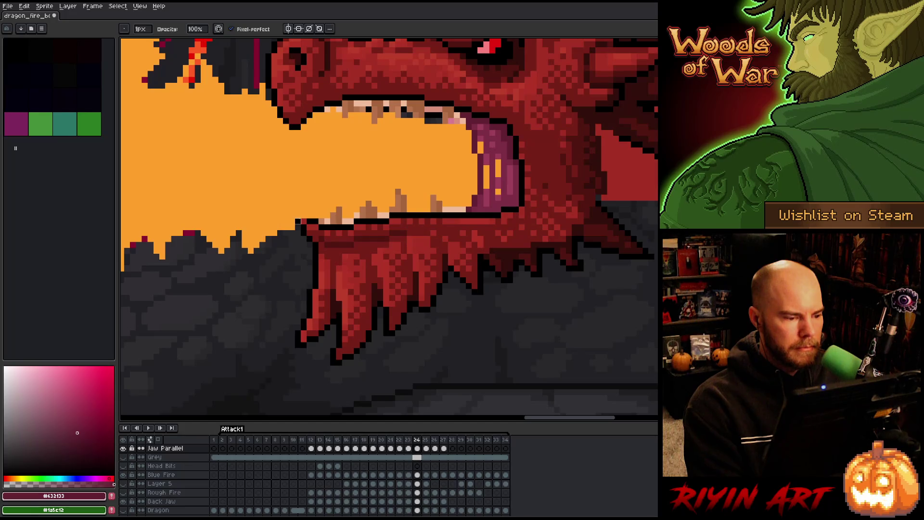
key("comma")
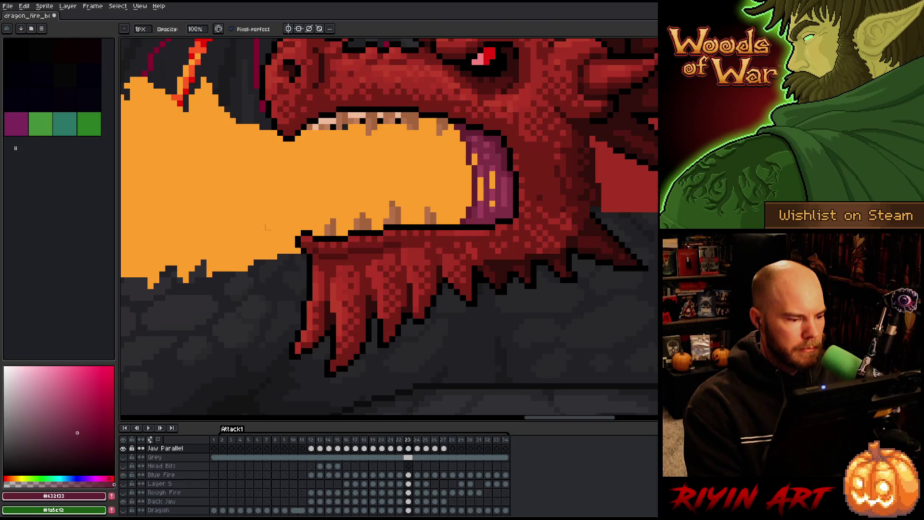
key("comma")
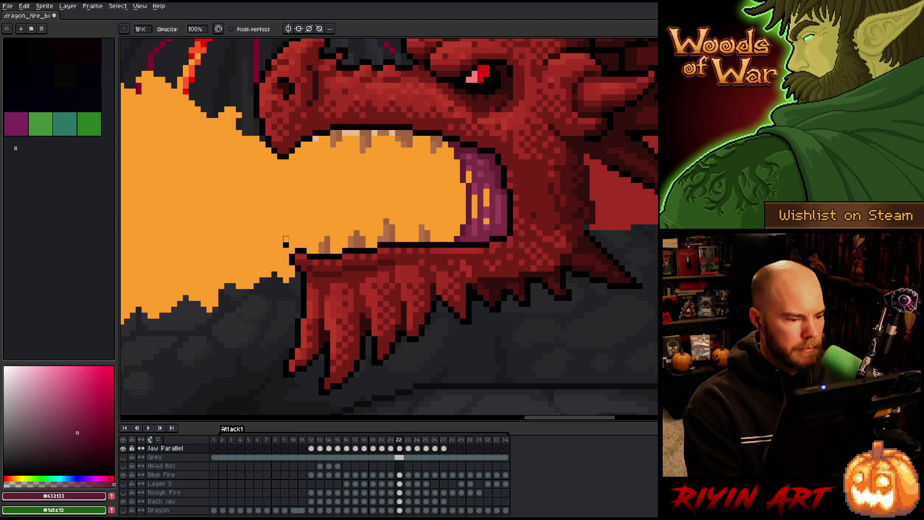
key("comma")
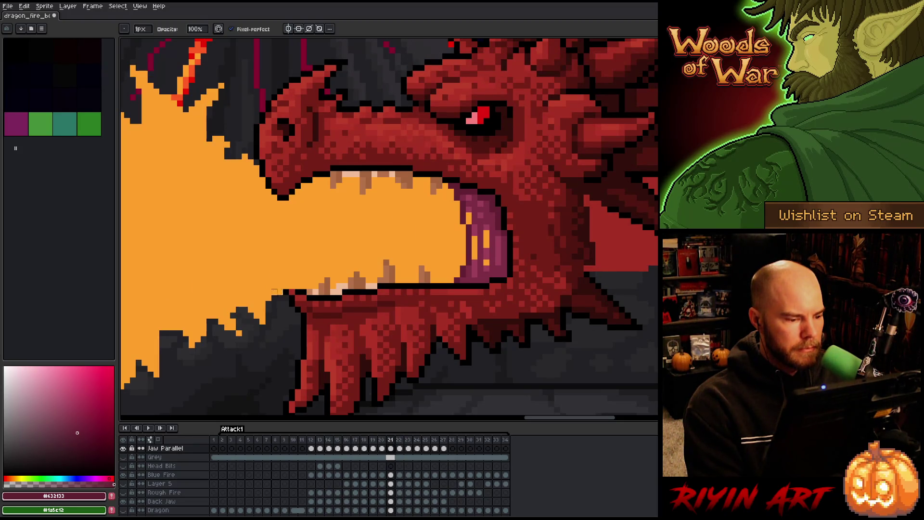
scroll(274, 292, "down", 5)
key("period")
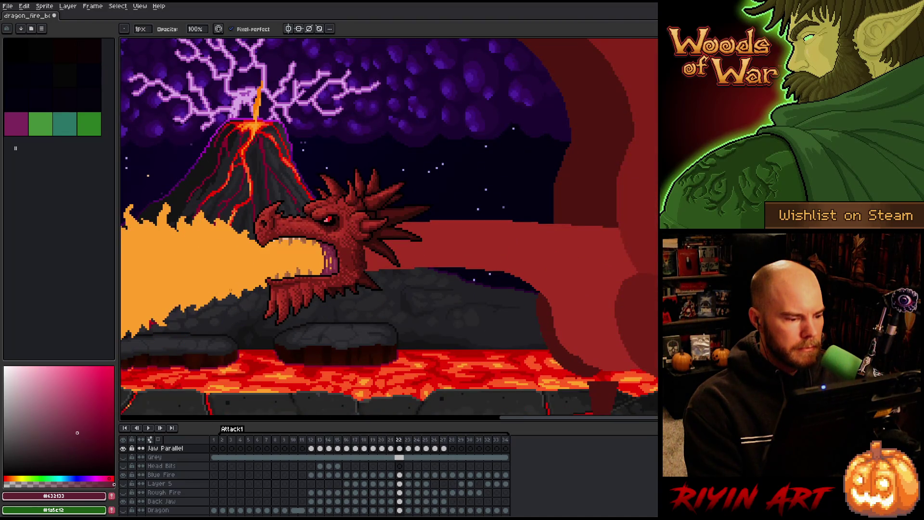
scroll(270, 272, "up", 5)
key("comma")
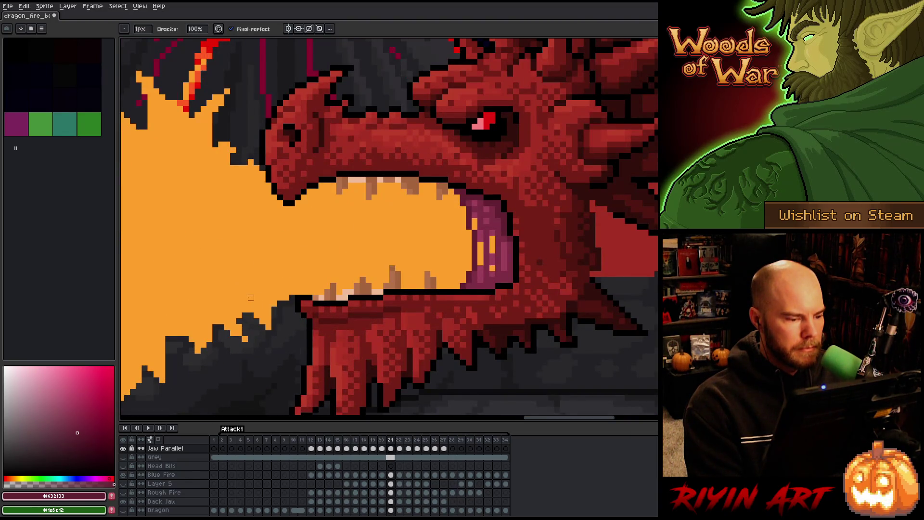
scroll(250, 298, "down", 5)
key("comma")
scroll(284, 306, "up", 5)
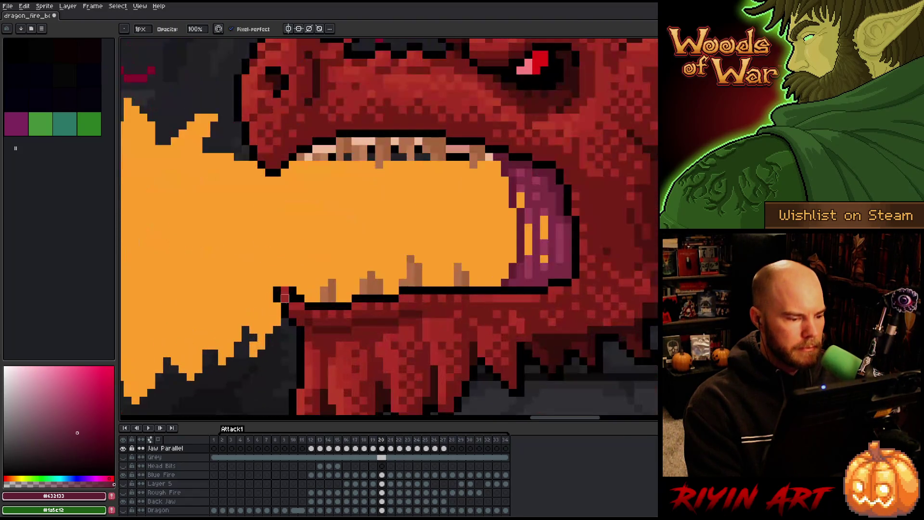
key("comma")
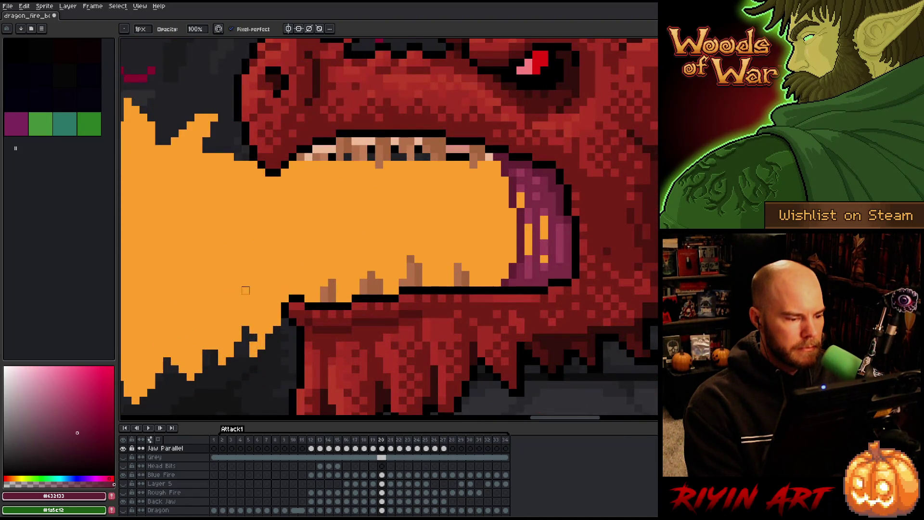
scroll(292, 290, "down", 5)
scroll(424, 277, "up", 5)
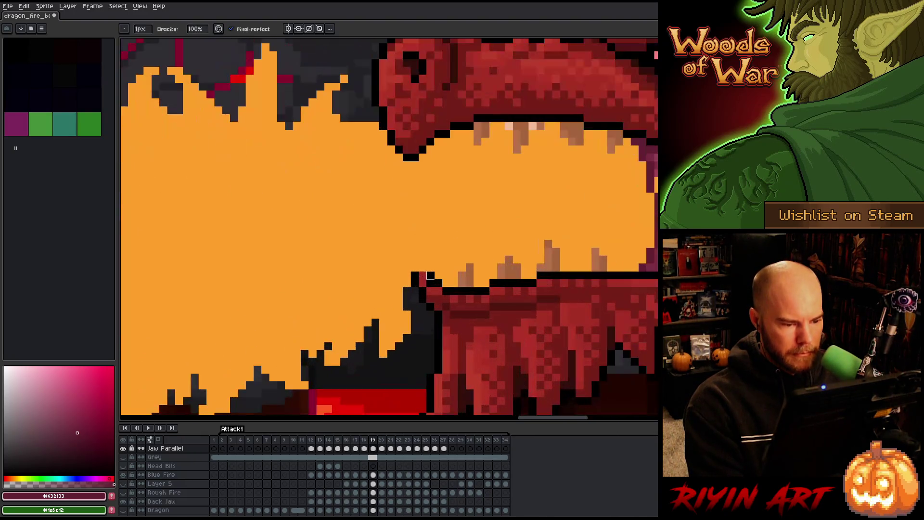
key("comma")
scroll(367, 283, "down", 5)
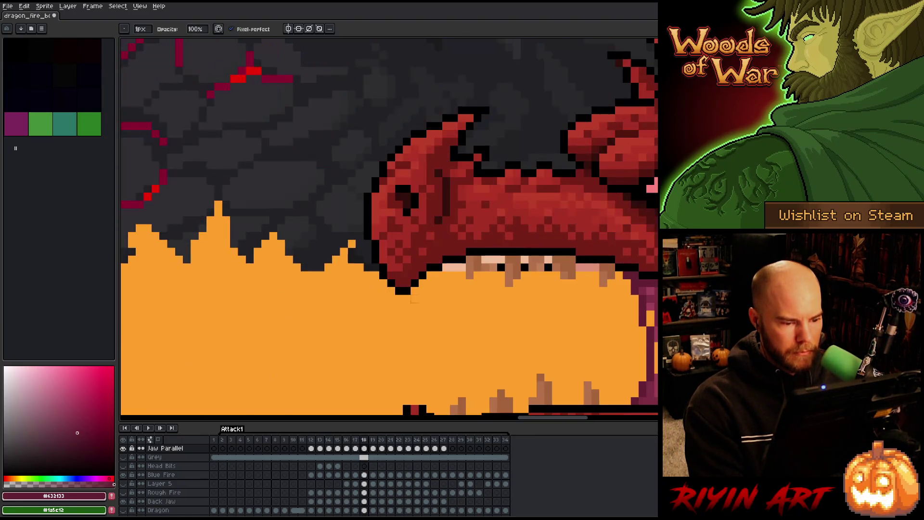
scroll(405, 252, "up", 5)
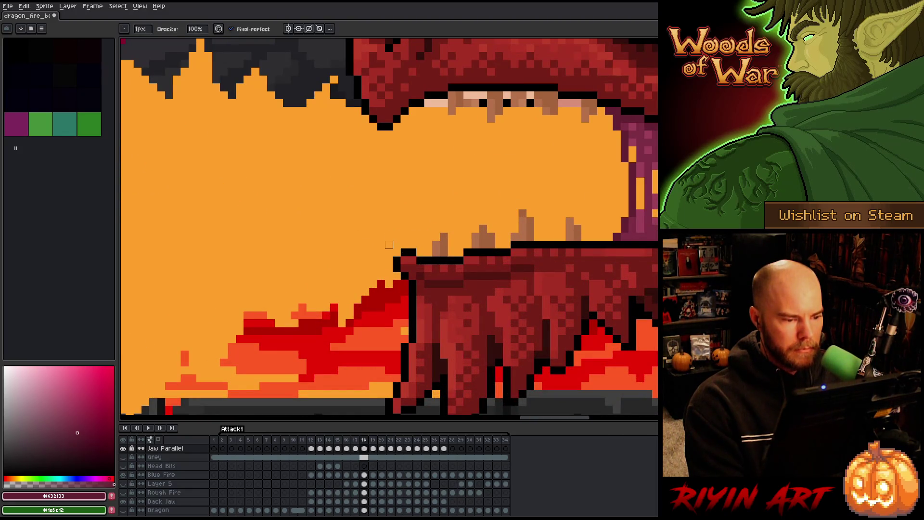
key("comma")
mouse_move(380, 362)
left_mouse_down()
mouse_move(402, 206)
mouse_move(427, 214)
left_mouse_up()
key("comma")
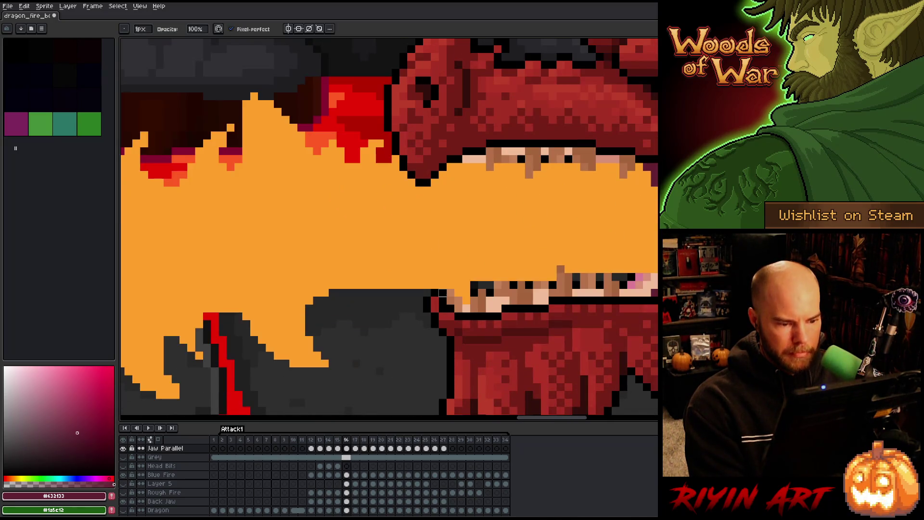
scroll(442, 293, "down", 4)
key("period")
key("comma")
key("comma")
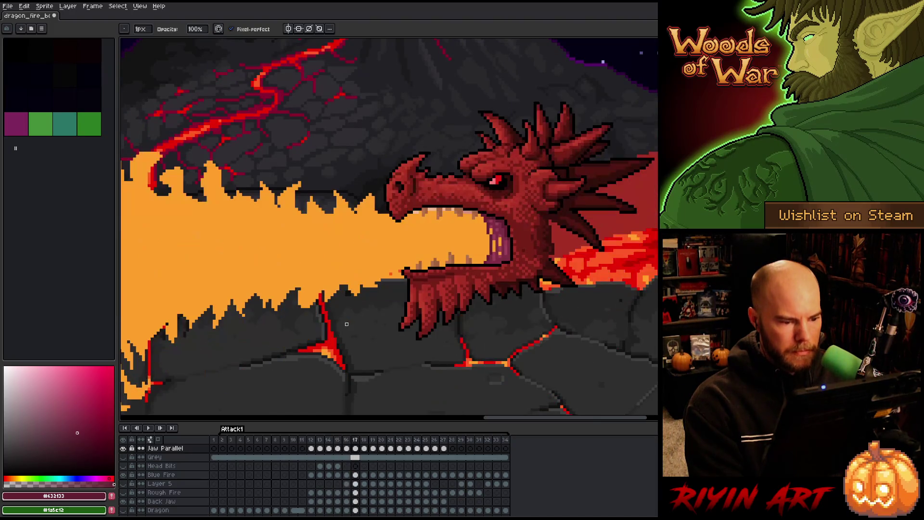
key("period")
key("period")
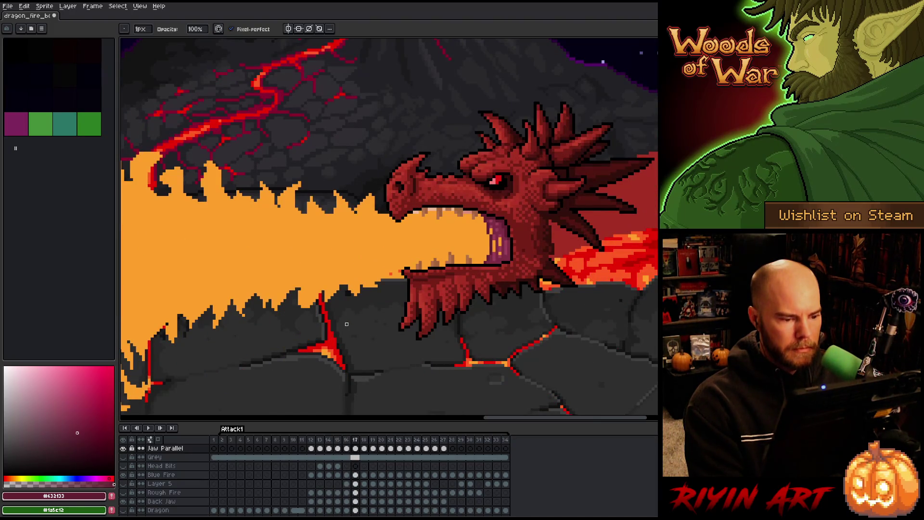
key("comma")
key("period")
key("period")
key("comma")
key("comma")
key("comma")
key("comma")
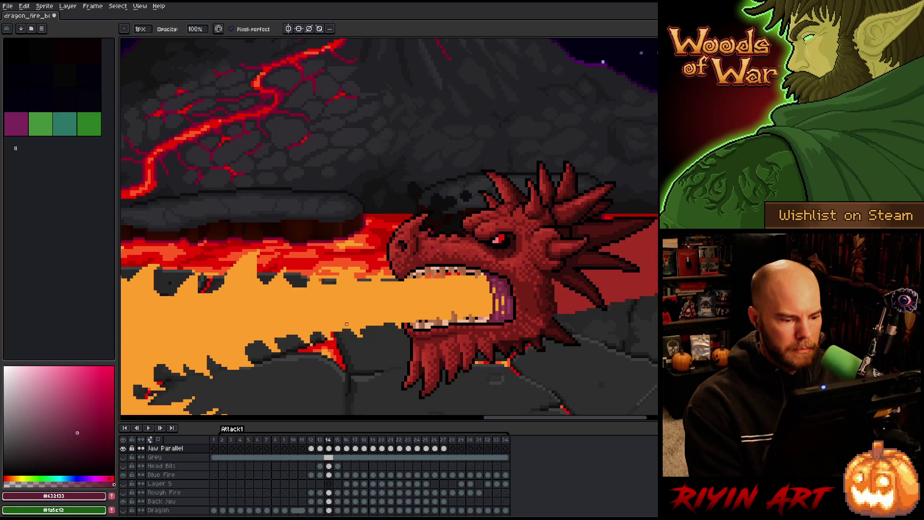
key("Return")
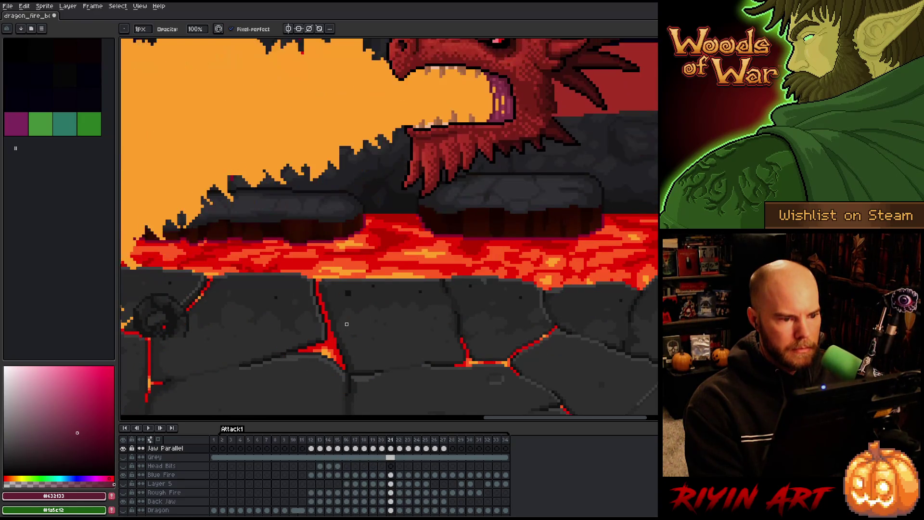
scroll(346, 292, "down", 4)
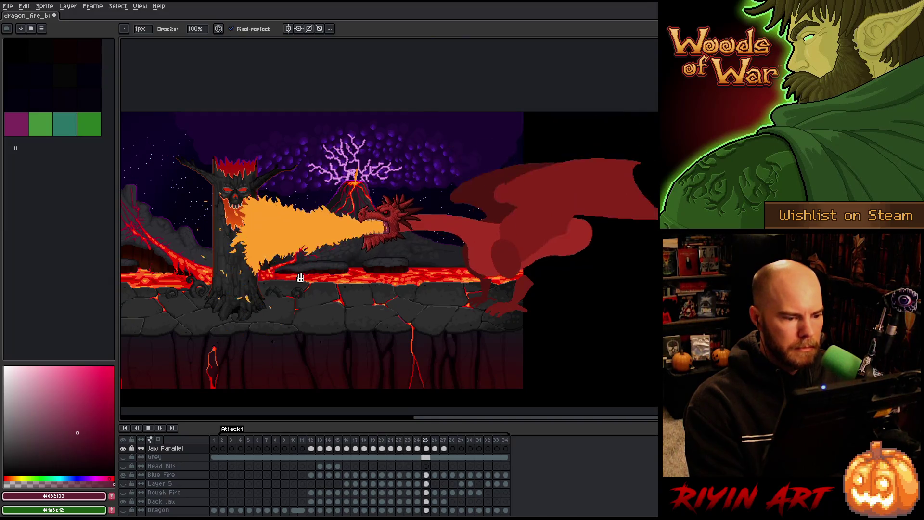
Step: Play the Attack1 fire-breath loop, zoom in, and stop it on frame 3
key("Return")
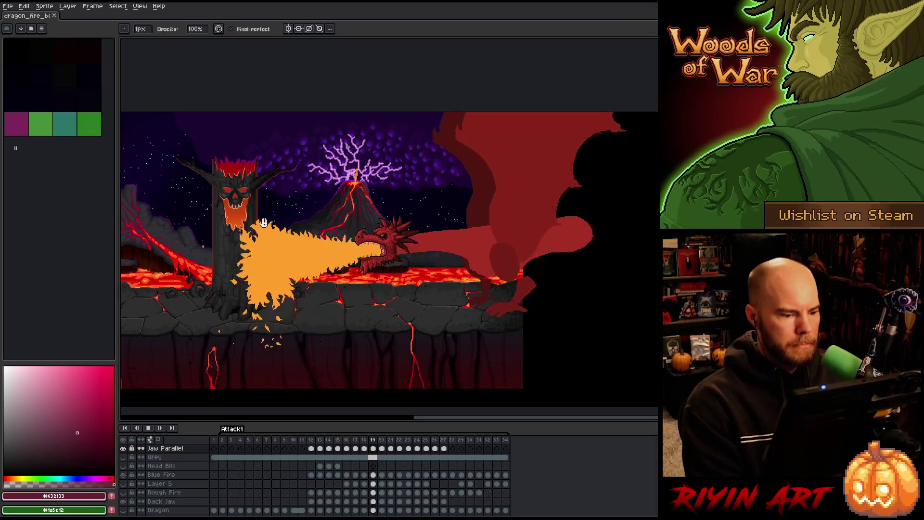
scroll(257, 197, "up", 1)
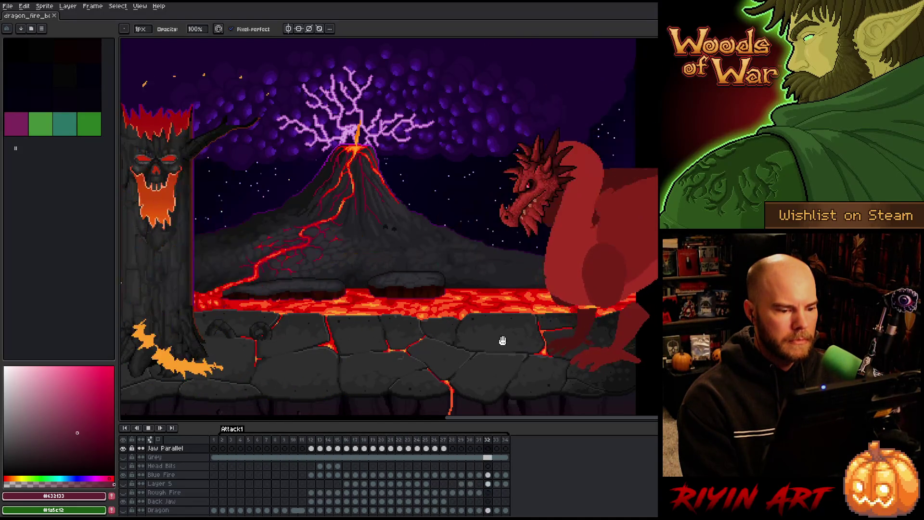
scroll(466, 319, "up", 2)
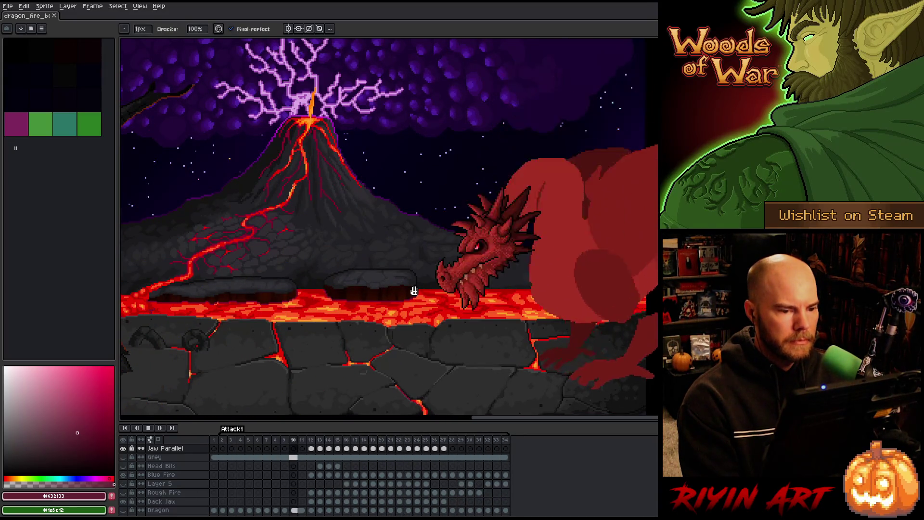
key("Return")
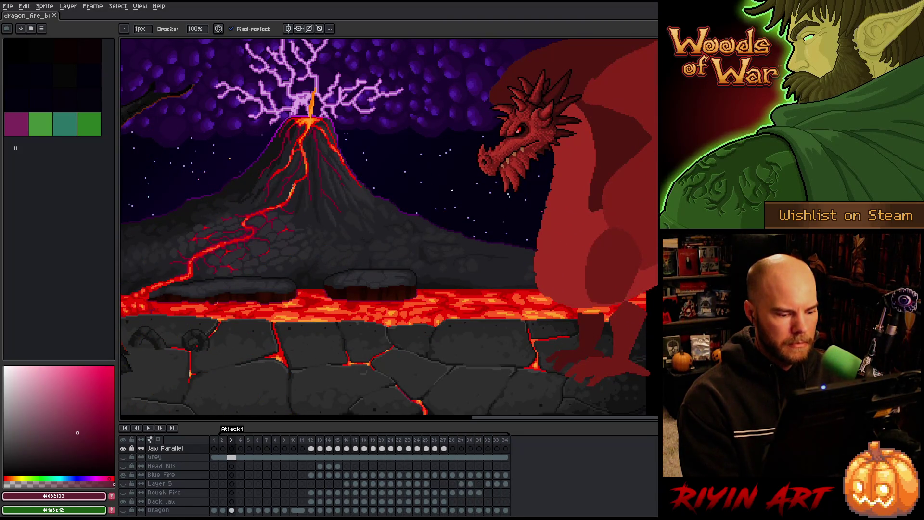
key("Right")
key("Left")
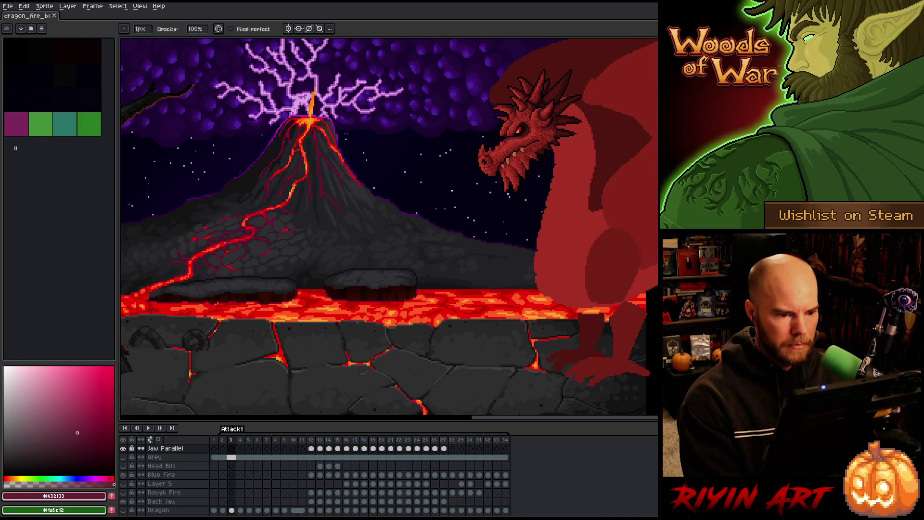
scroll(237, 475, "up", 3)
Step: Show the Rough Smoke layer, pick near-black #0d0d0e, and lasso a smoke puff at the dragon's mouth on frame 3
left_click(232, 475)
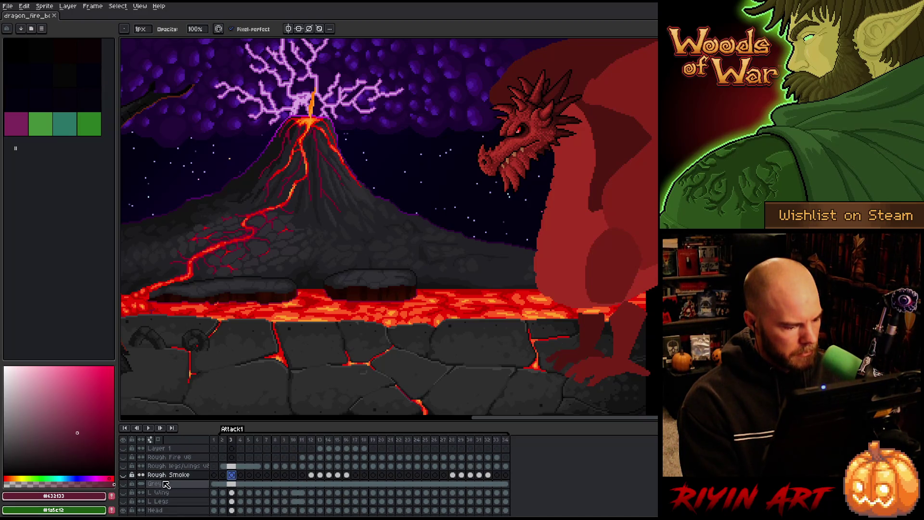
left_click(123, 474)
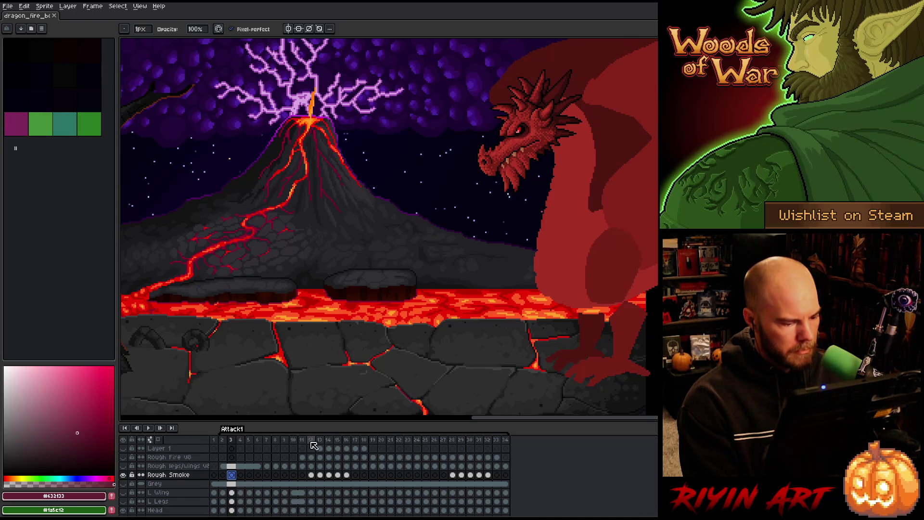
left_click(311, 440)
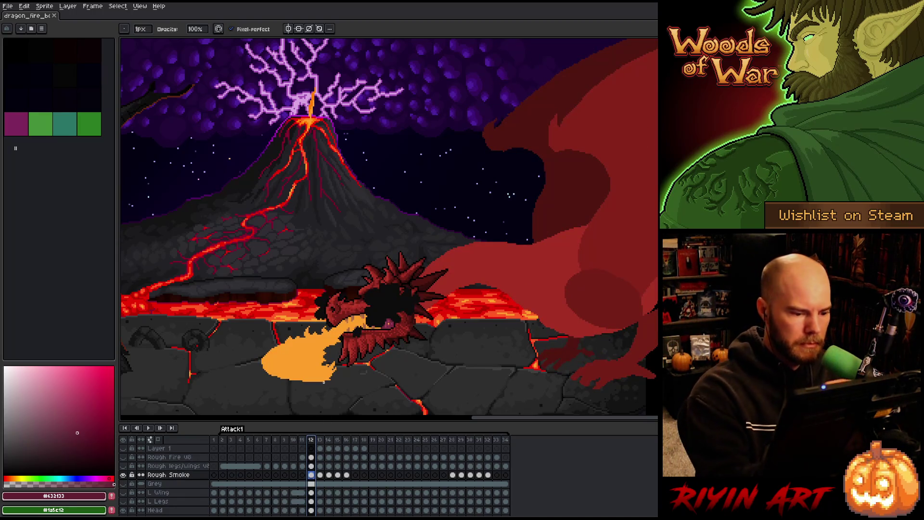
left_click(386, 303, "alt")
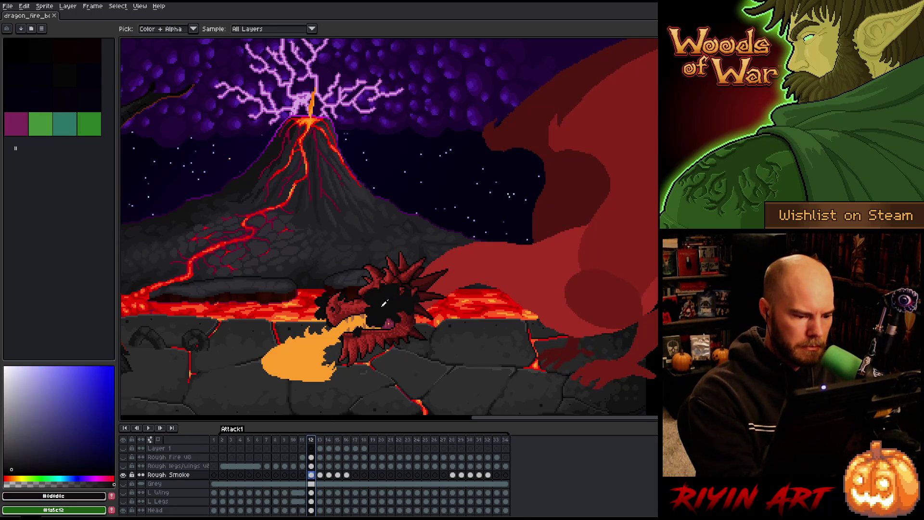
left_click(223, 474)
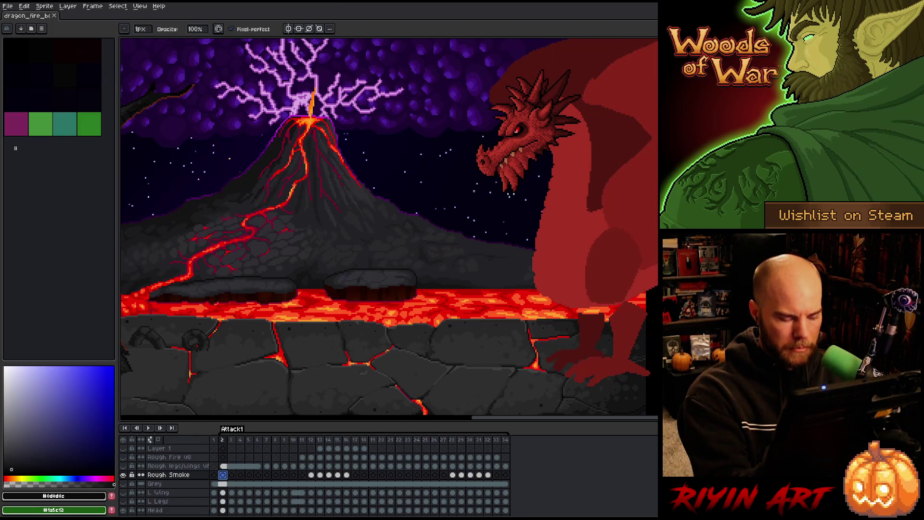
key("period")
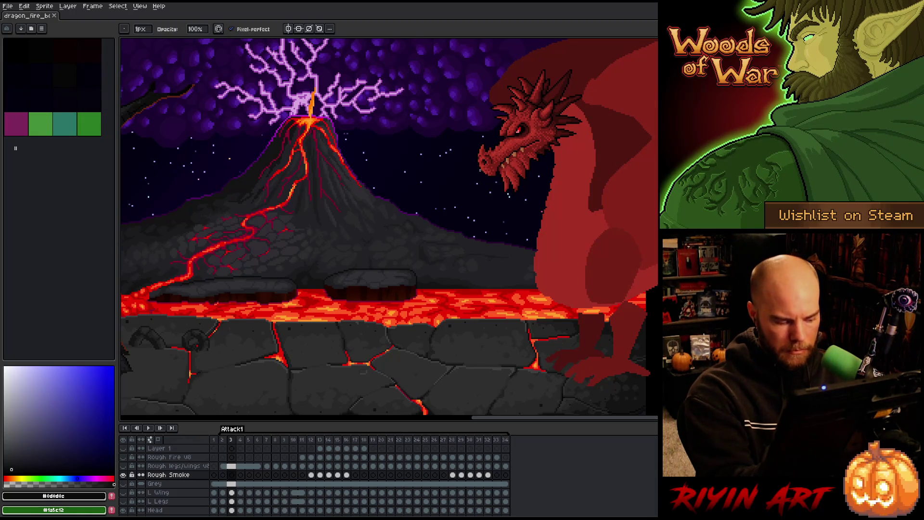
key("m")
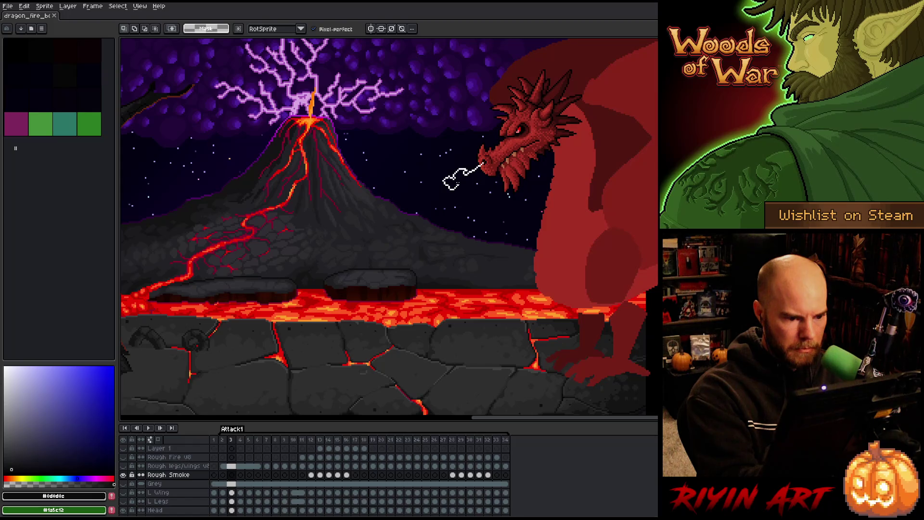
left_click_drag(483, 163, 483, 162)
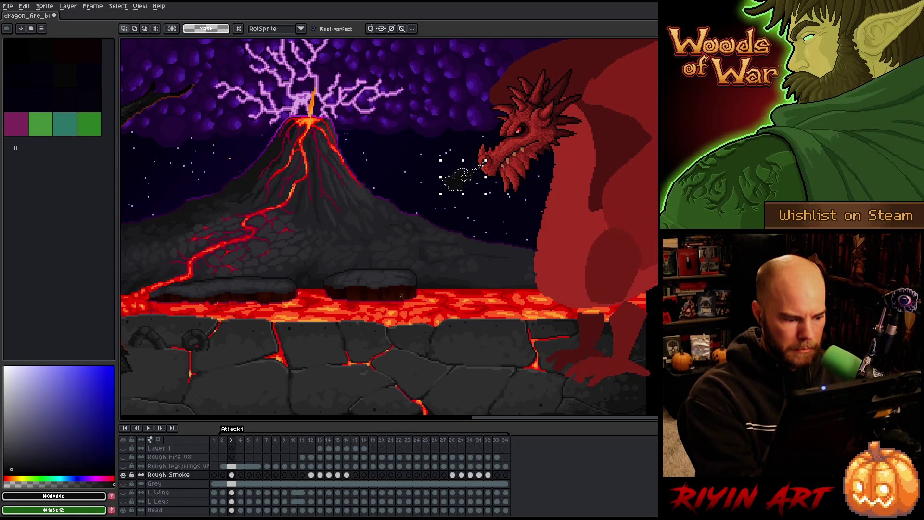
Step: Outline and fill dark smoke puffs on Rough Smoke frames 4 and 5
left_click(241, 475)
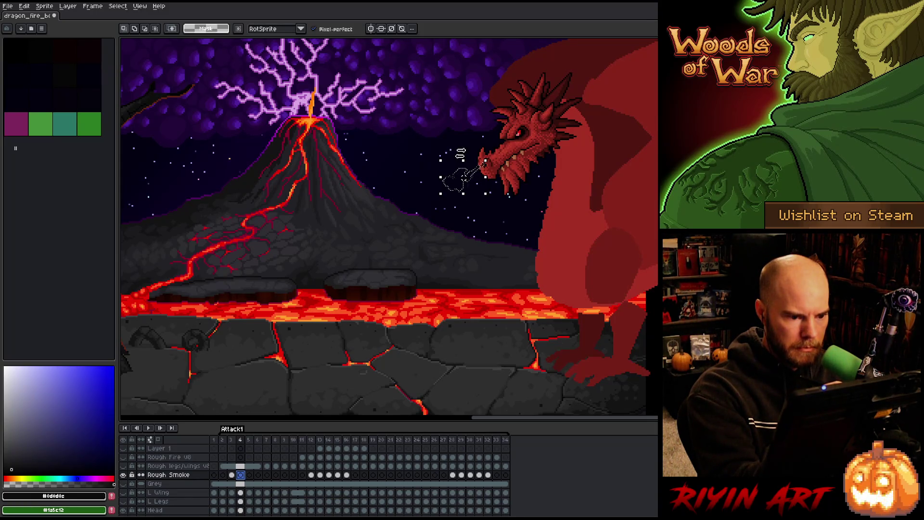
scroll(469, 142, "up", 3)
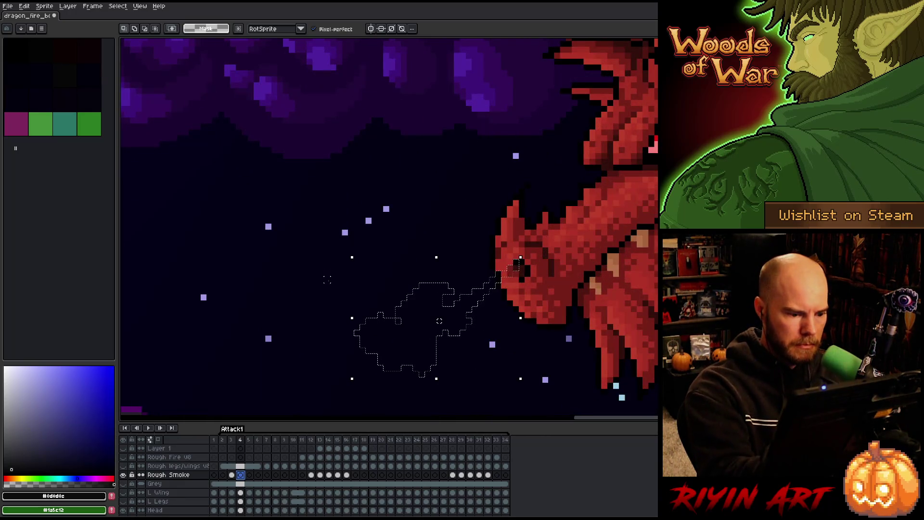
mouse_move(338, 291)
left_mouse_down()
mouse_move(364, 264)
mouse_move(385, 260)
mouse_move(398, 272)
mouse_move(385, 296)
mouse_move(330, 281)
left_mouse_up()
mouse_move(445, 284)
left_mouse_down()
mouse_move(426, 313)
mouse_move(396, 309)
mouse_move(428, 288)
left_mouse_up()
mouse_move(365, 325)
left_mouse_down()
mouse_move(331, 337)
mouse_move(359, 345)
left_mouse_up()
key("f")
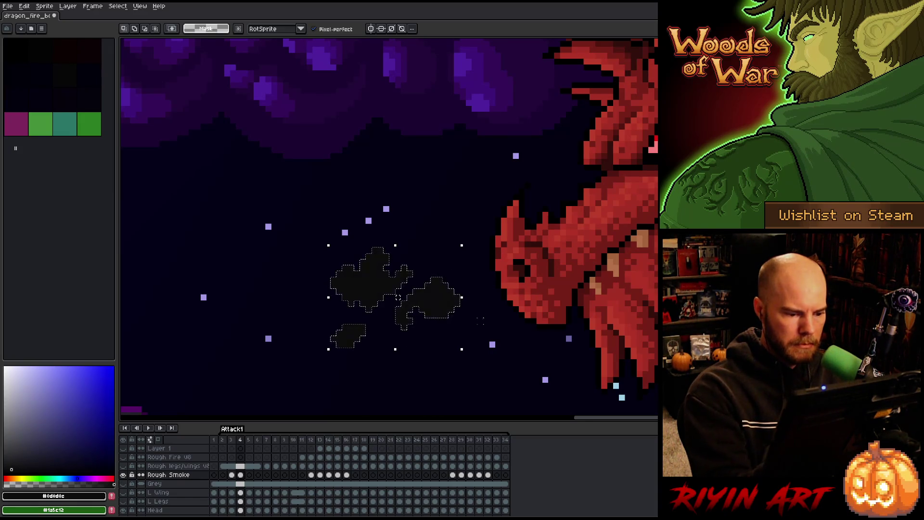
left_click(249, 474)
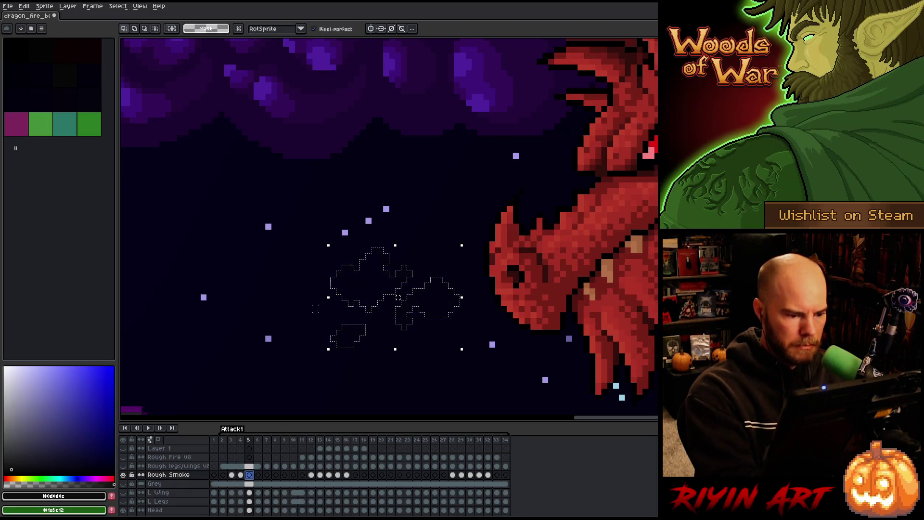
mouse_move(333, 208)
left_mouse_down()
mouse_move(327, 233)
mouse_move(350, 211)
left_mouse_up()
mouse_move(300, 263)
left_mouse_down()
mouse_move(334, 263)
mouse_move(318, 259)
left_mouse_up()
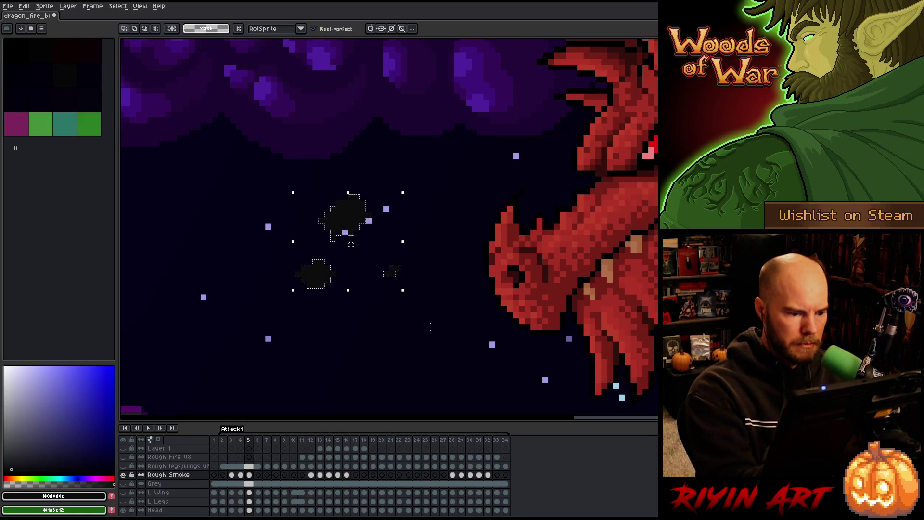
Step: On frame 6, select the three smoke blobs by colour and draw a short pixel stroke near them
left_click(257, 474)
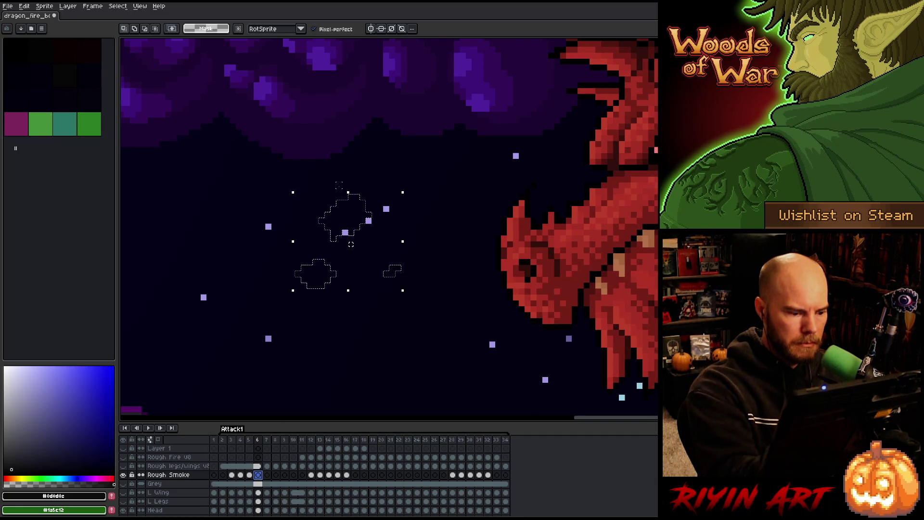
key("w")
key("ctrl+d")
left_click(338, 167)
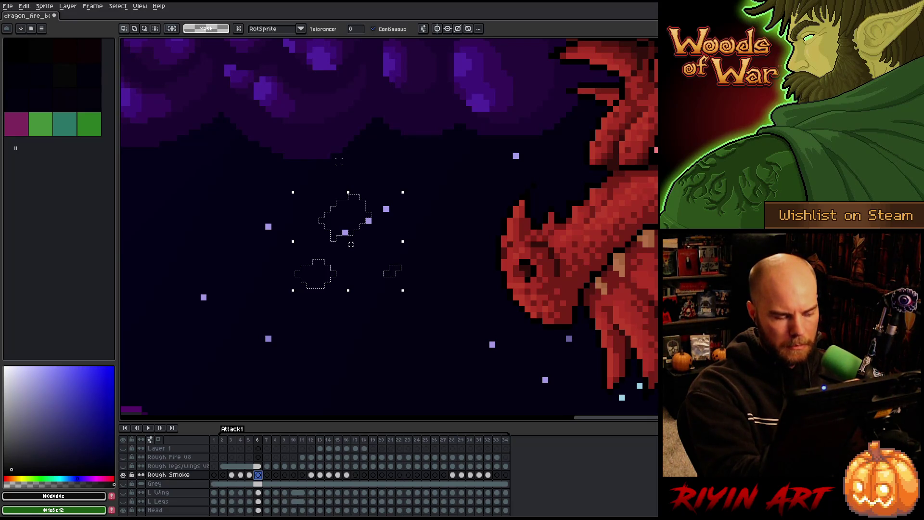
key("b")
left_click_drag(339, 144, 333, 168)
Step: Undo the recent stray edits, including the leftover heart-shaped edit
key("ctrl+z")
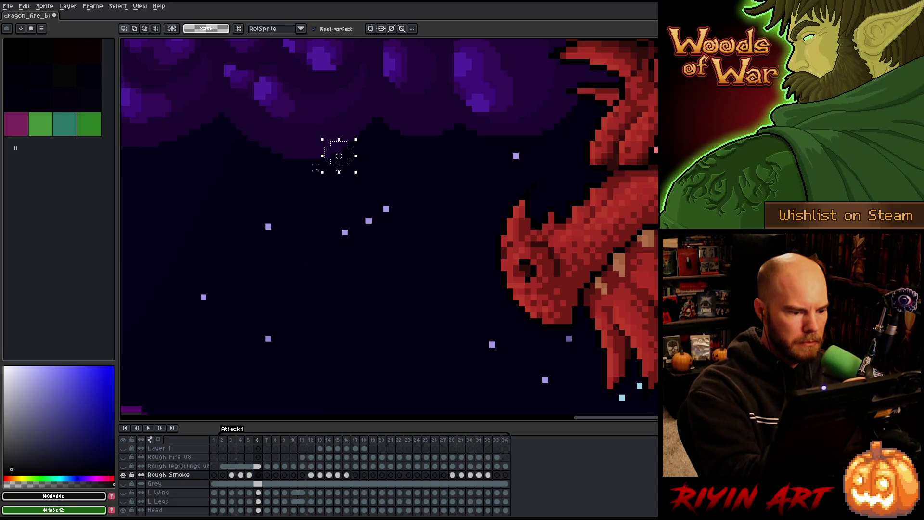
key("ctrl+z")
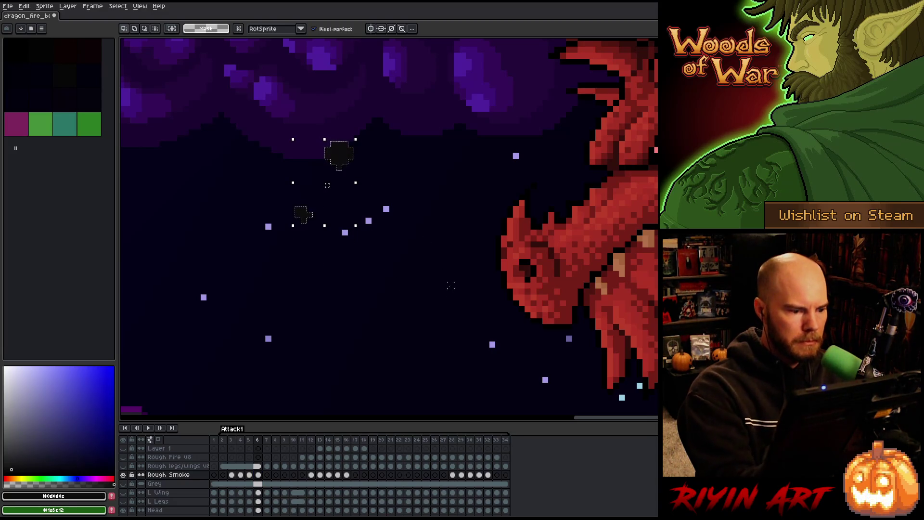
key("period")
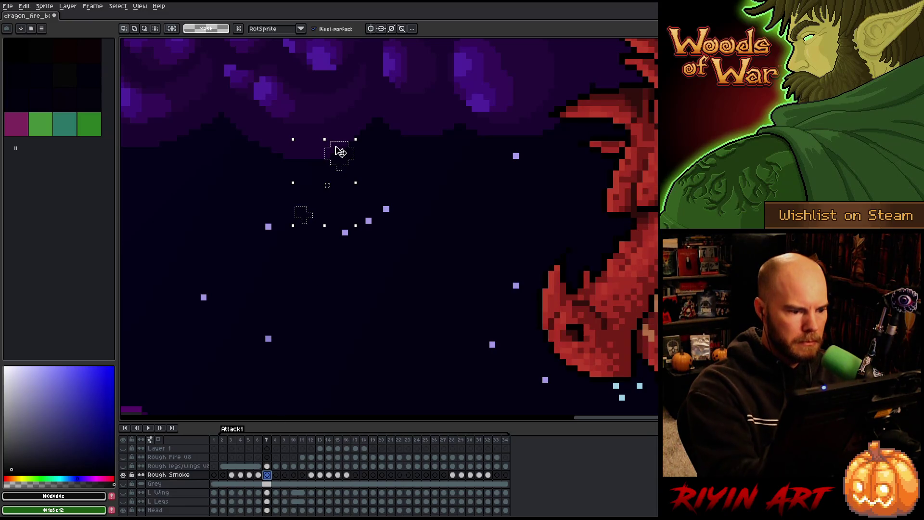
key("ctrl+z")
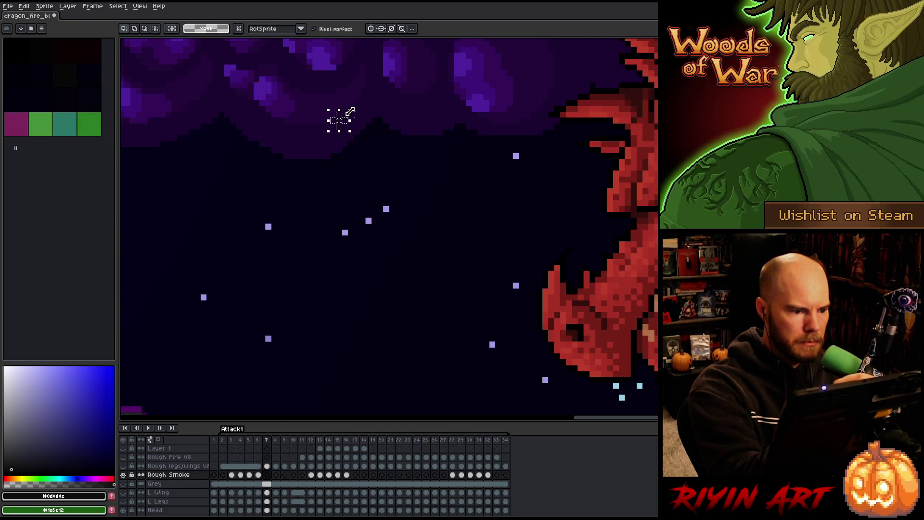
Step: Play the animation through once, then stop it
scroll(403, 267, "down", 5)
key("Return")
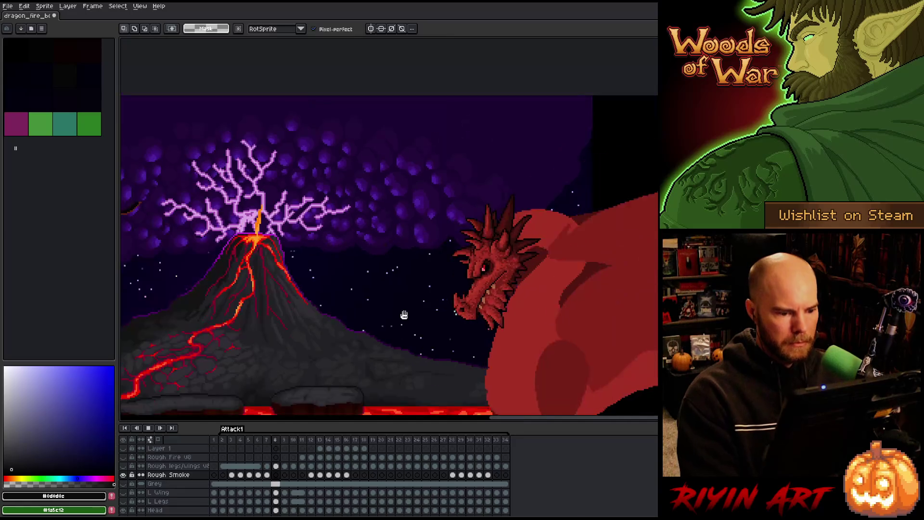
scroll(336, 306, "up", 2)
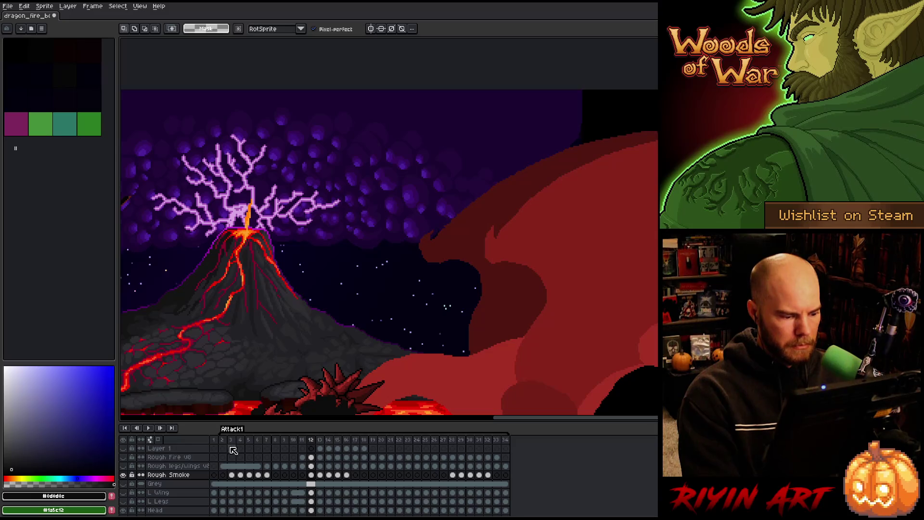
key("Return")
Step: Select the Rough Smoke cels from frame 3 through frame 32
key("period")
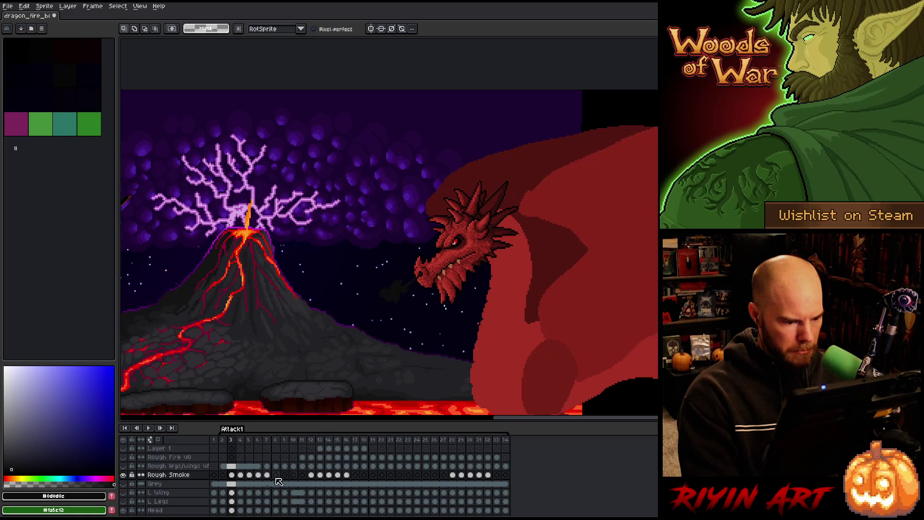
scroll(462, 436, "down", 1)
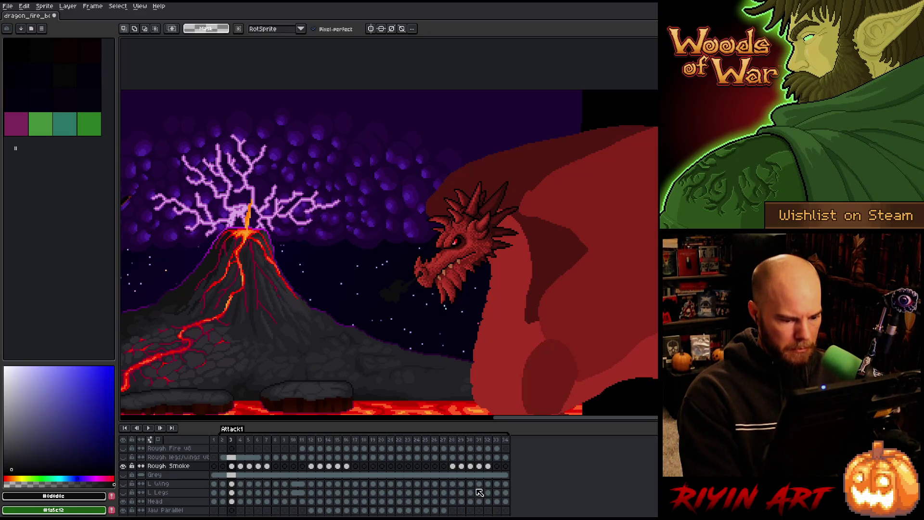
left_click_drag(490, 468, 233, 469)
left_click(233, 467)
Step: Lighten the selected Rough Smoke cels with Hue/Saturation lightness 22
scroll(434, 267, "up", 3)
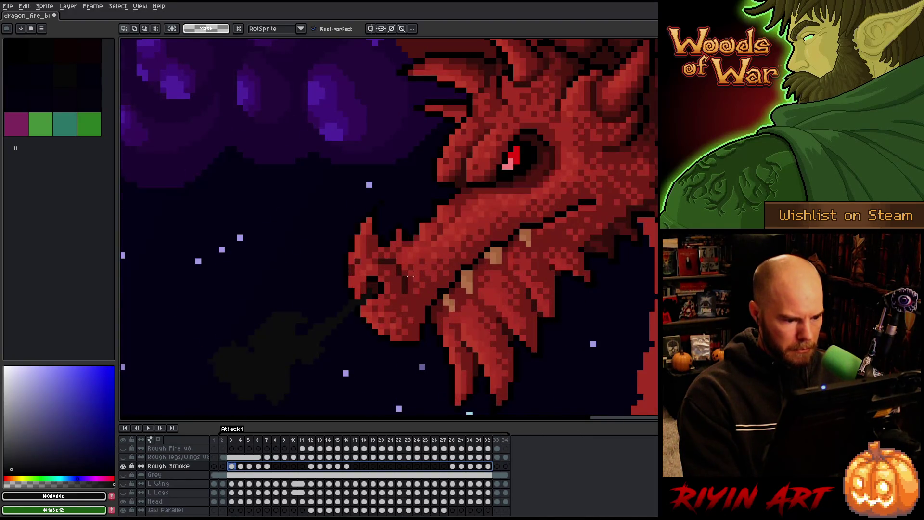
scroll(417, 273, "down", 3)
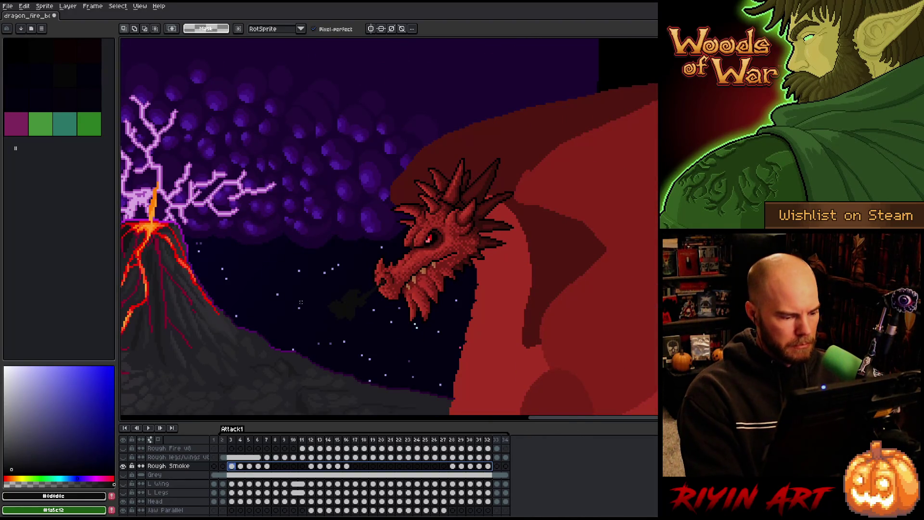
key("ctrl+u")
left_click_drag(400, 450, 403, 447)
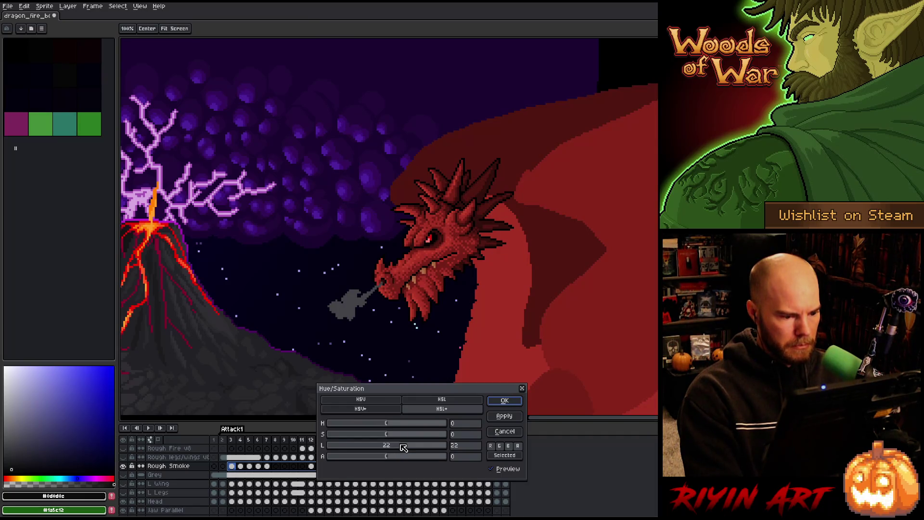
left_click(505, 406)
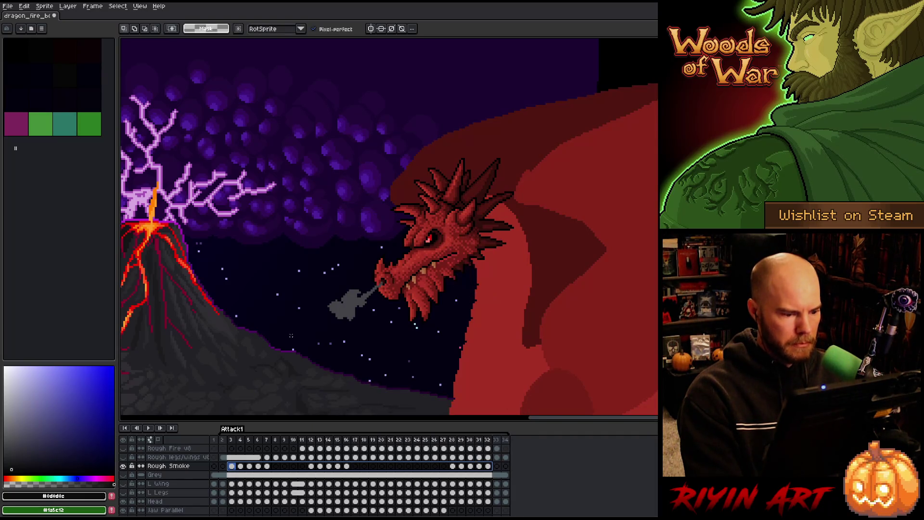
Step: Play the animation to review the lightened smoke, then stop it
key("Return")
scroll(273, 335, "down", 3)
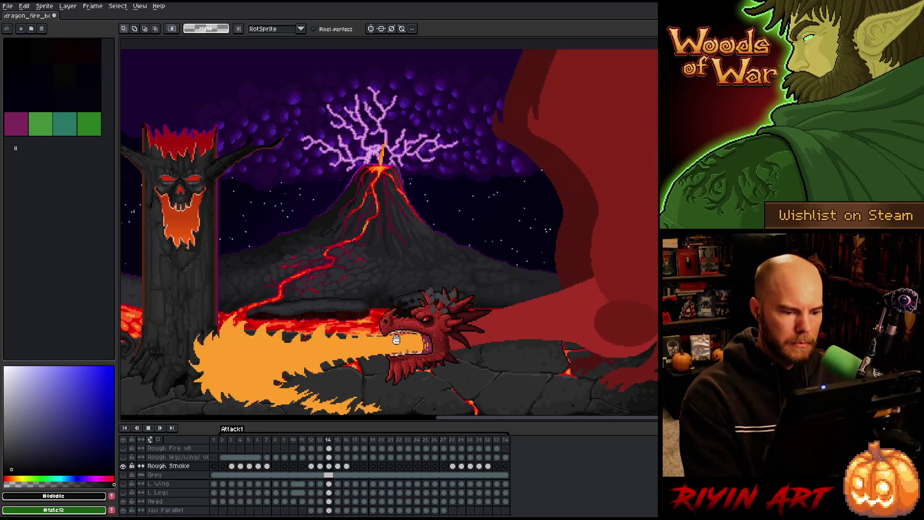
key("Return")
scroll(237, 475, "down", 5)
scroll(237, 475, "down", 5)
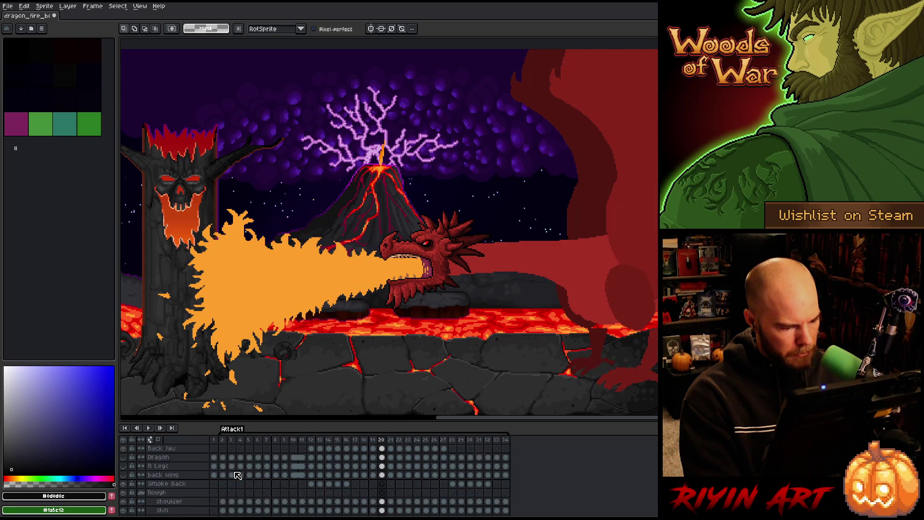
scroll(237, 475, "down", 2)
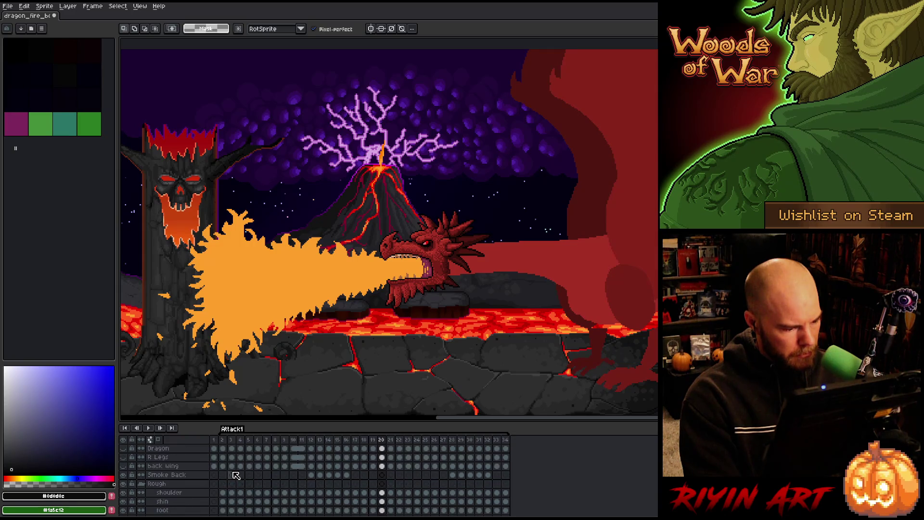
Step: Lighten the Smoke Back cels for frames 12–32 with Hue/Saturation lightness 15
left_click_drag(492, 476, 318, 481)
key("ctrl+u")
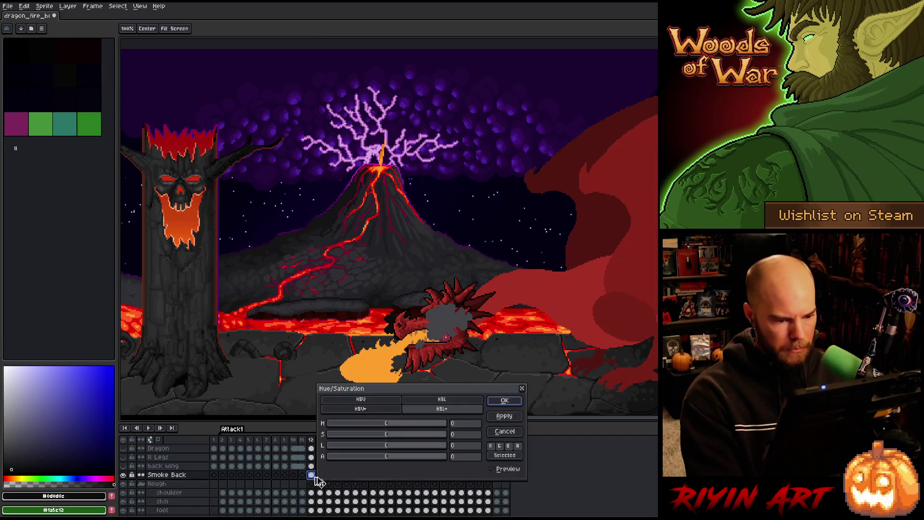
left_click(402, 446)
left_click_drag(401, 449, 399, 448)
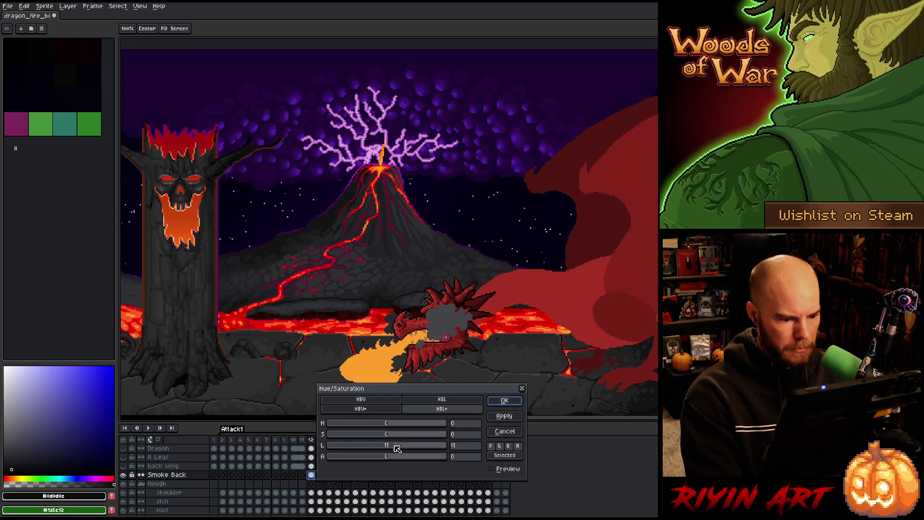
left_click(503, 400)
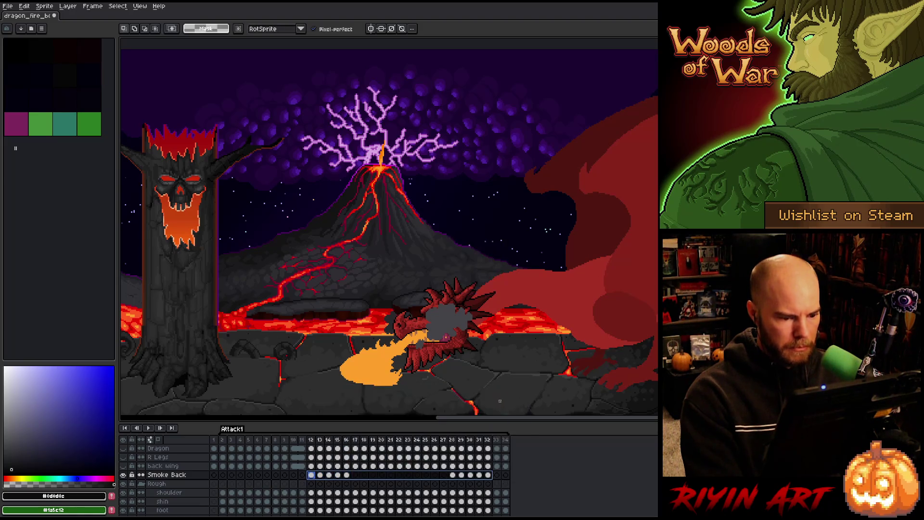
key("Return")
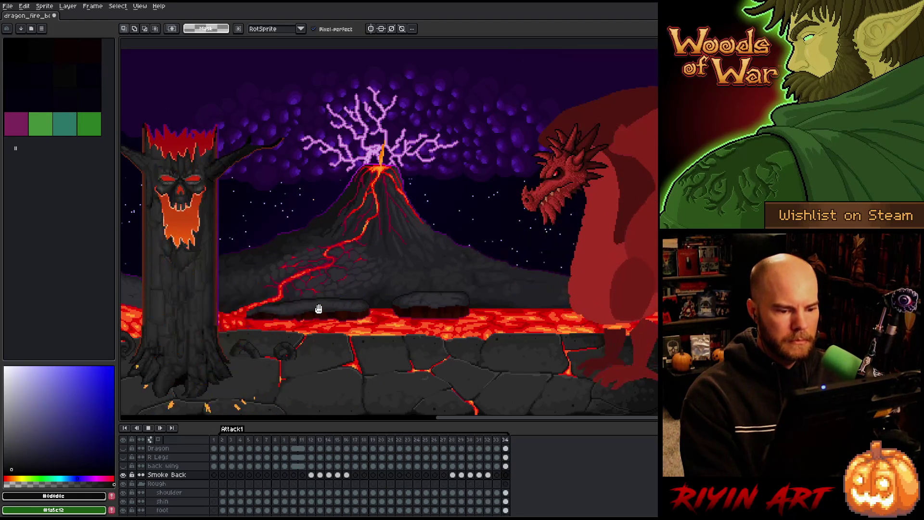
left_click_drag(495, 258, 474, 241)
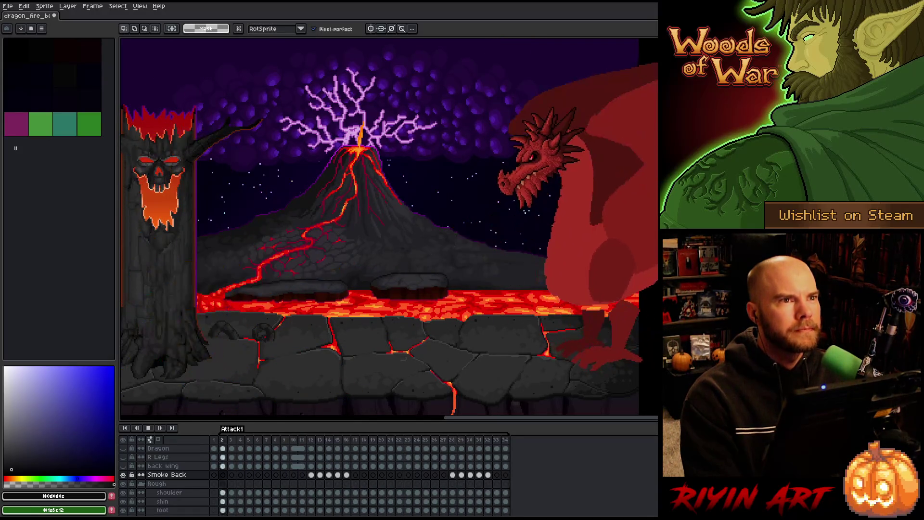
key("Return")
key("Return")
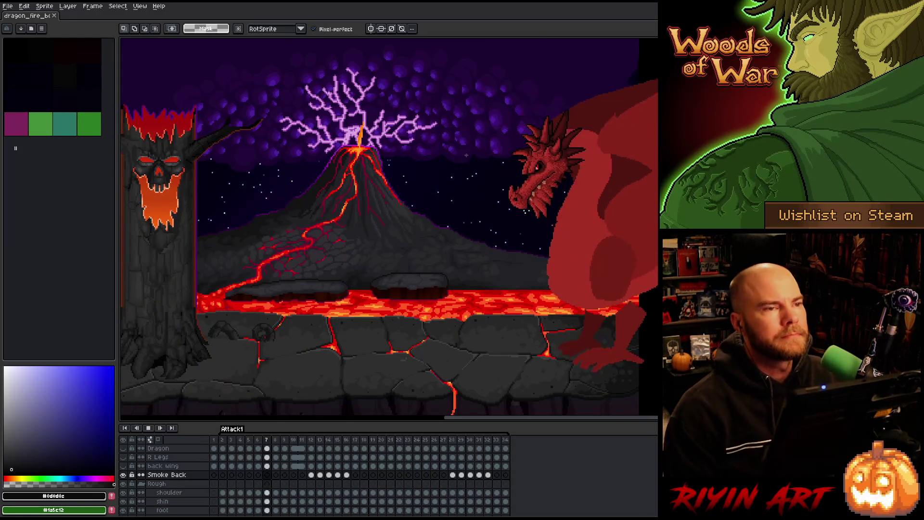
key("Return")
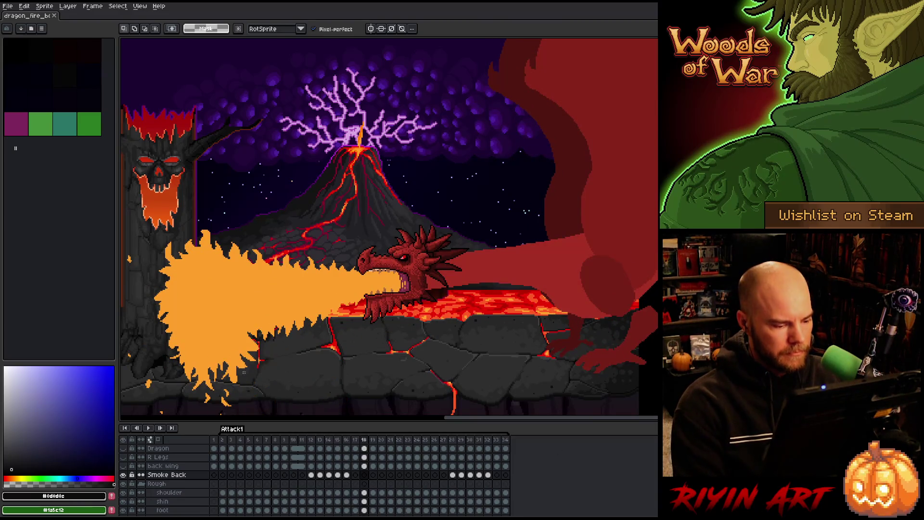
Step: Move the grey smoke puff in front of the dragon's mouth on Rough Smoke frame 12
left_click(306, 440)
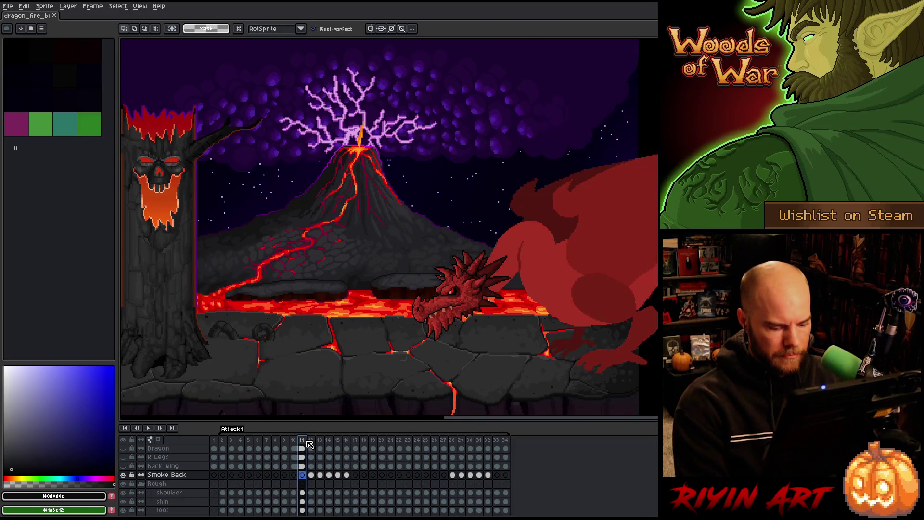
left_click(309, 440)
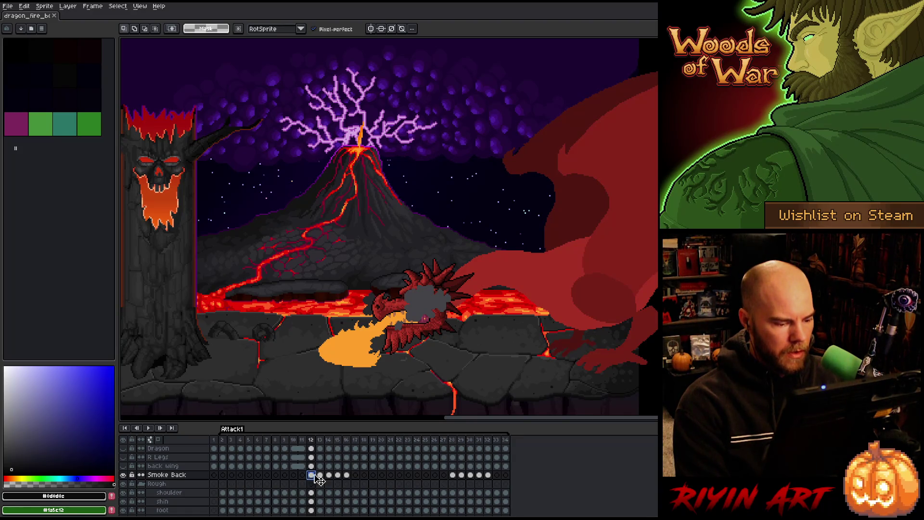
left_click_drag(349, 476, 317, 476)
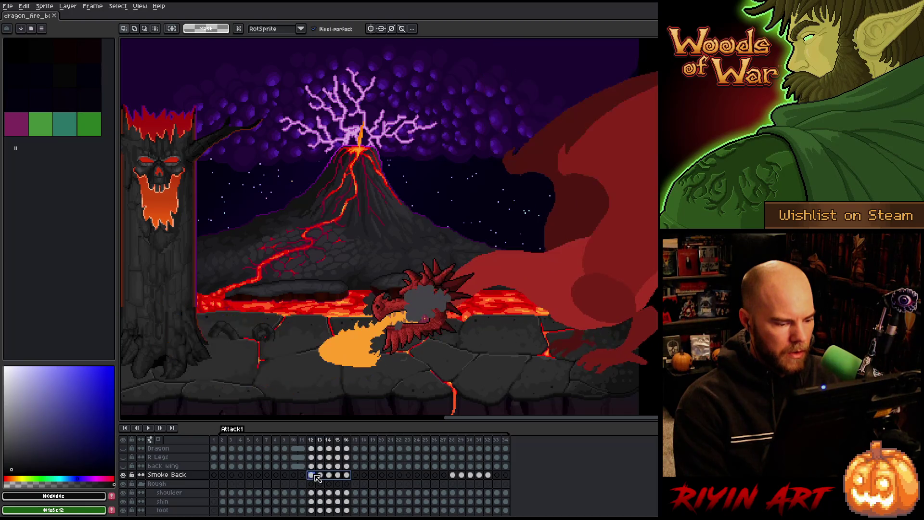
key("v")
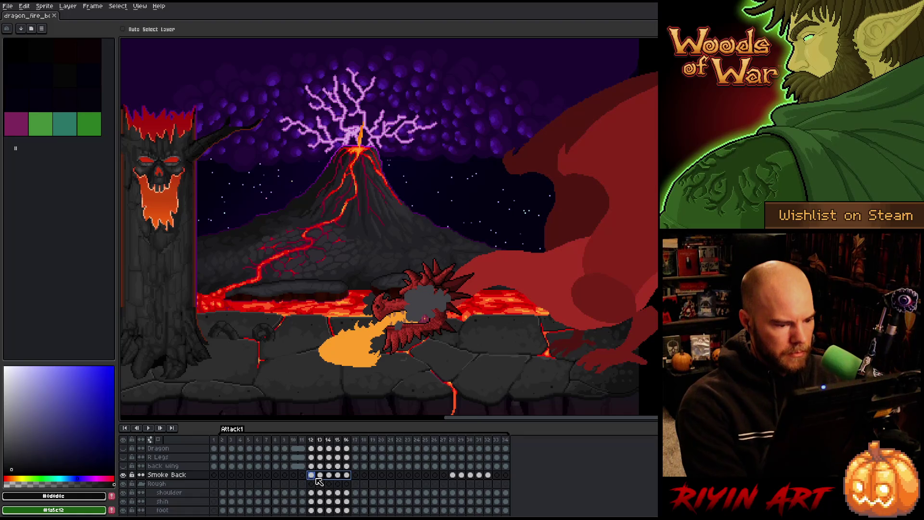
scroll(319, 481, "up", 5)
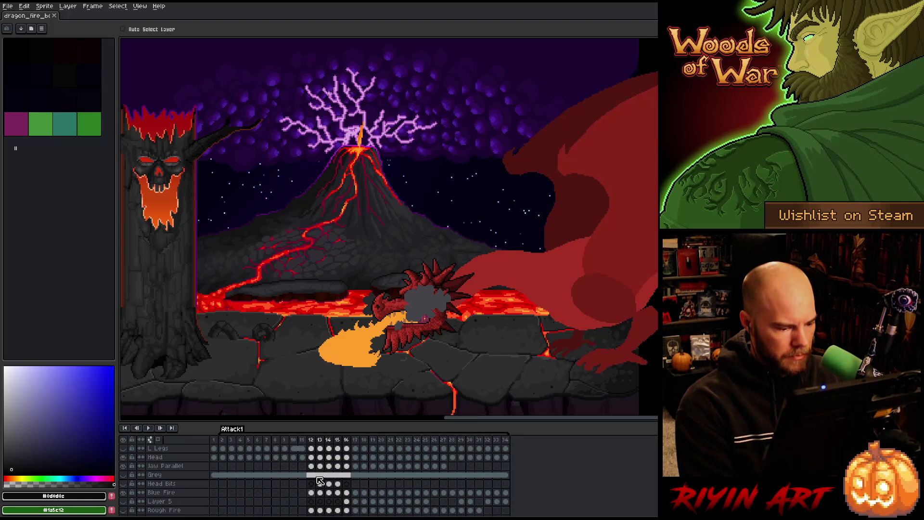
scroll(320, 481, "up", 2)
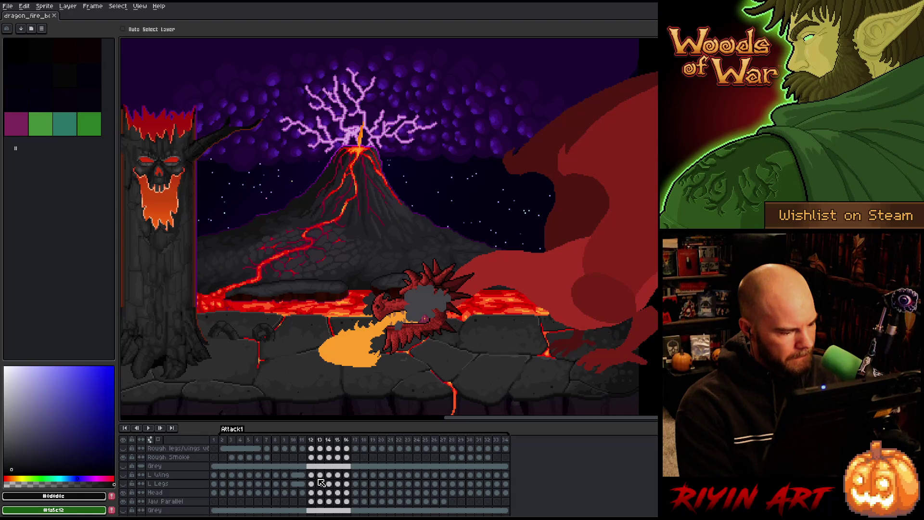
left_click_drag(348, 458, 311, 457)
mouse_move(419, 312)
left_mouse_down()
mouse_move(360, 309)
mouse_move(373, 306)
left_mouse_up()
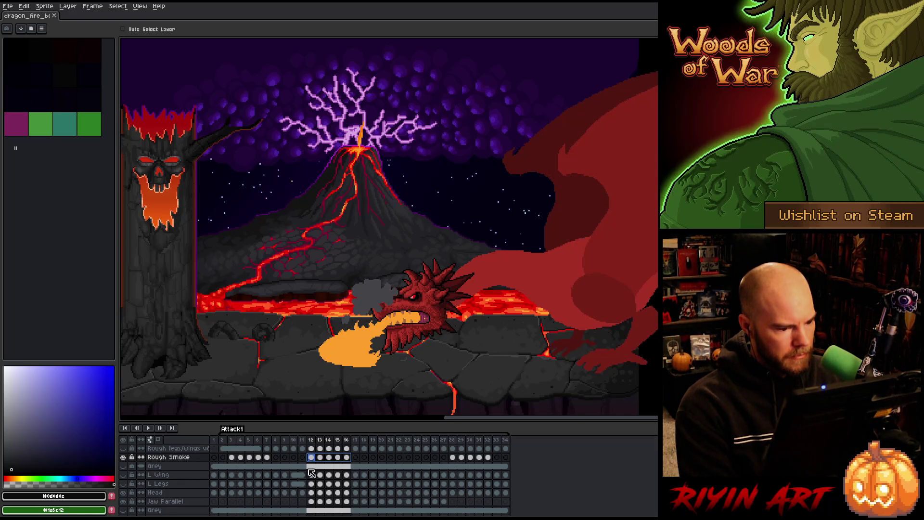
Step: Select Smoke Back cels 12–16 and play the animation to review the smoke
mouse_move(311, 443)
left_mouse_down()
mouse_move(329, 439)
mouse_move(312, 439)
left_mouse_up()
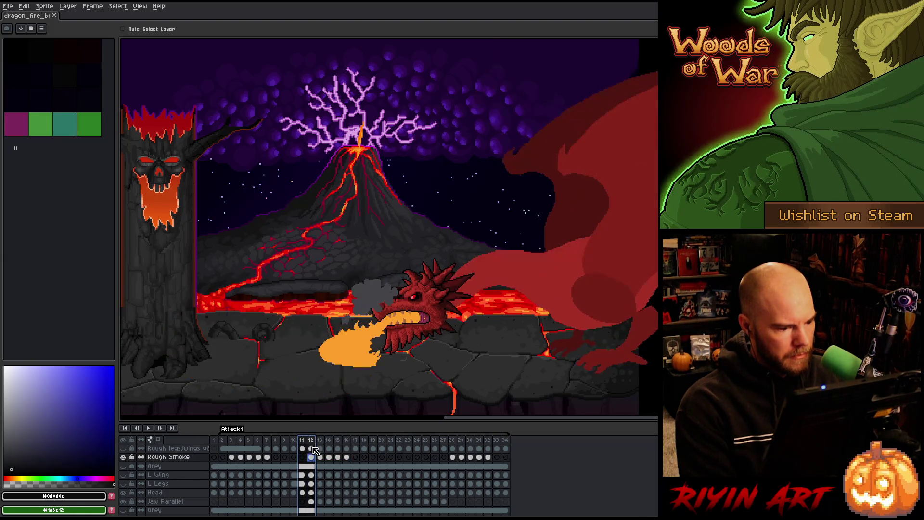
scroll(316, 474, "down", 3)
scroll(317, 476, "down", 3)
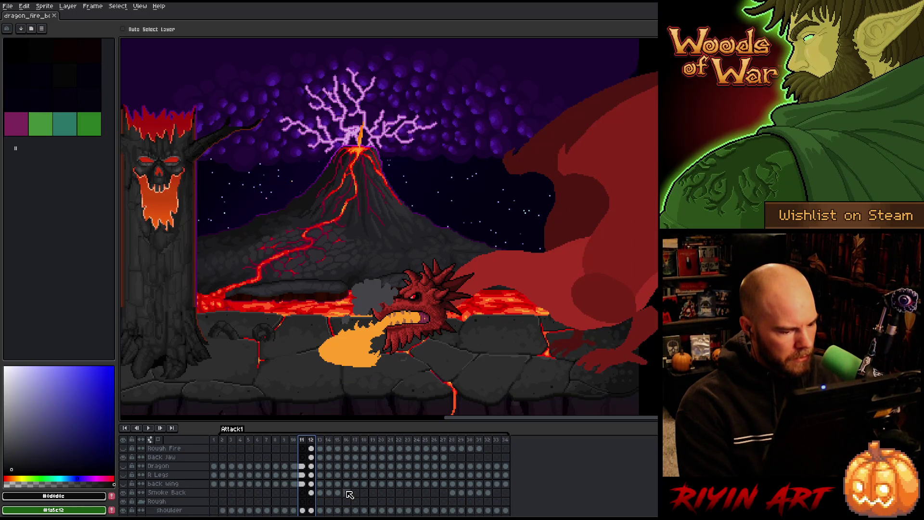
scroll(350, 495, "up", 3)
scroll(317, 476, "up", 2)
scroll(310, 469, "down", 4)
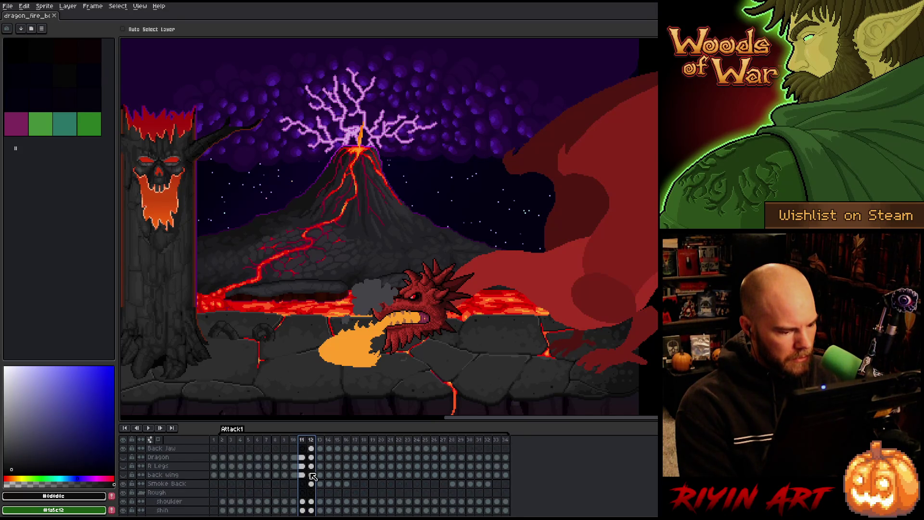
left_click_drag(353, 485, 315, 487)
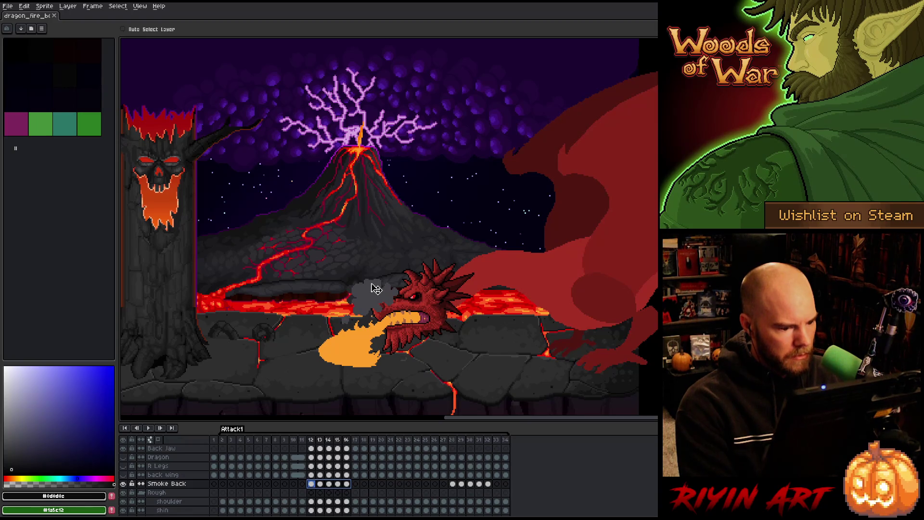
key("Return")
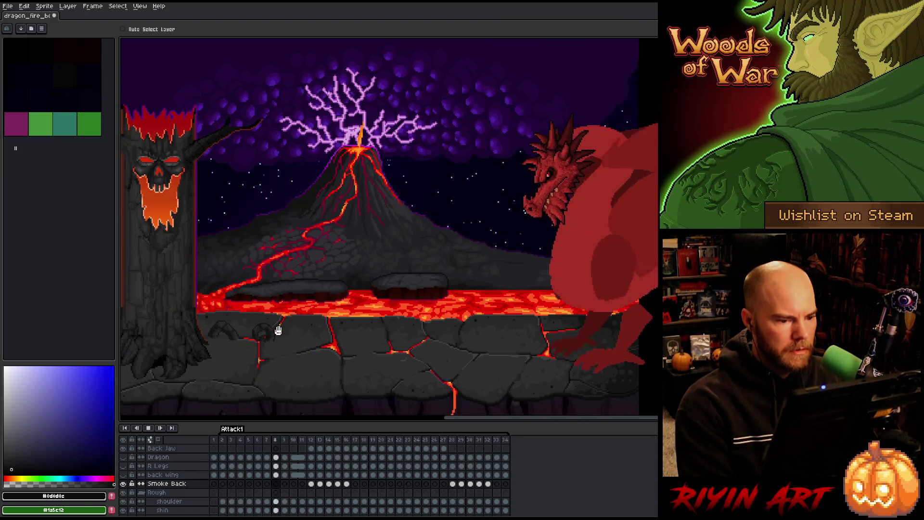
key("Return")
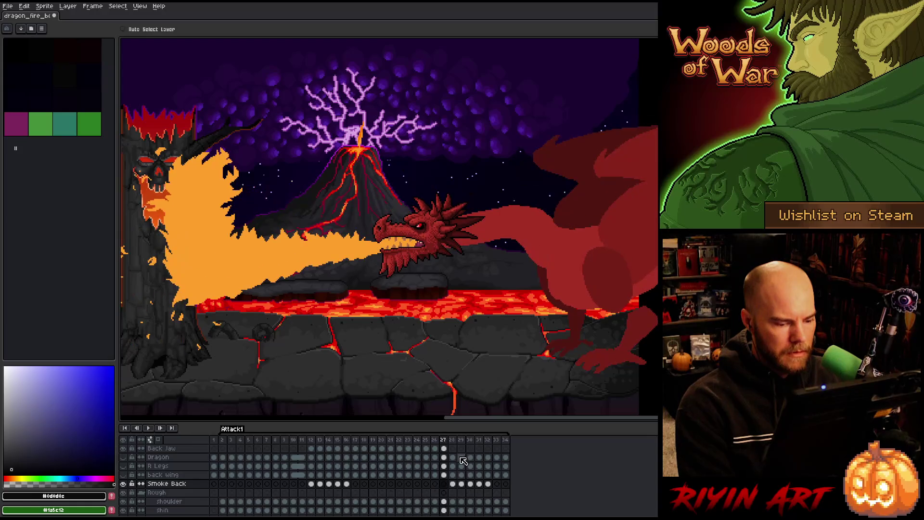
Step: Shift the grey smoke puff left on Rough Smoke frames 28–32 and check frames 28–30
left_click_drag(487, 484, 453, 484)
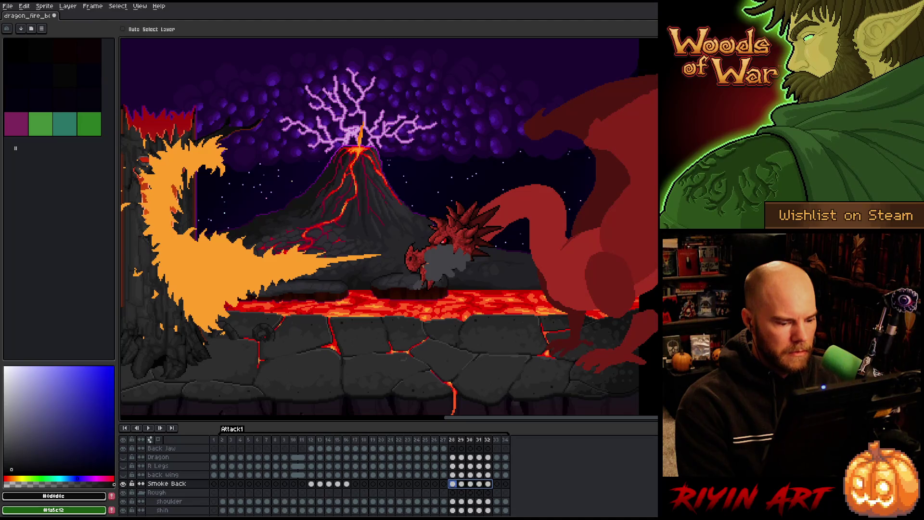
scroll(461, 479, "up", 5)
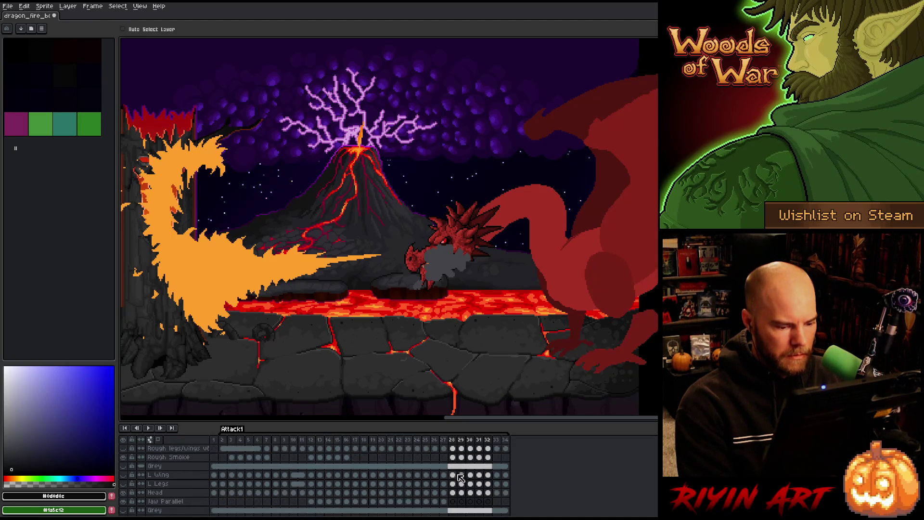
left_click_drag(491, 458, 455, 457)
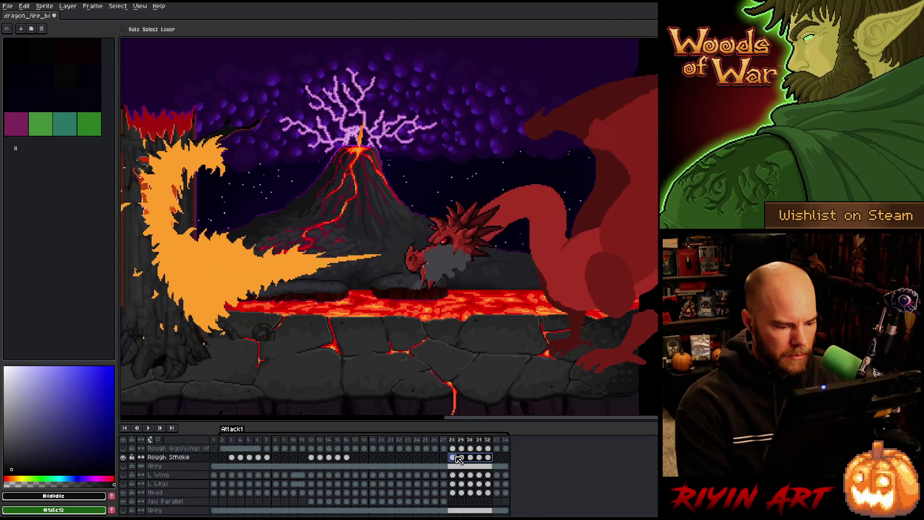
left_click_drag(440, 271, 419, 271)
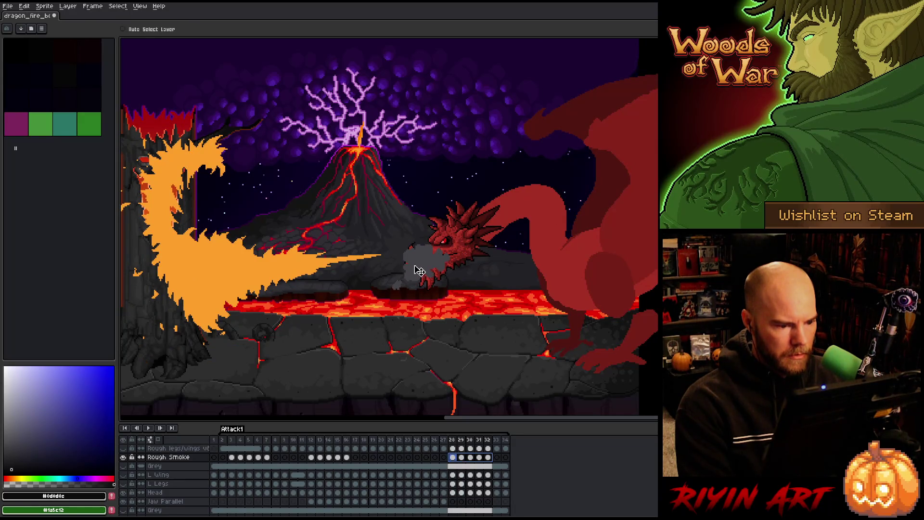
left_click(461, 441)
left_click_drag(471, 439, 460, 440)
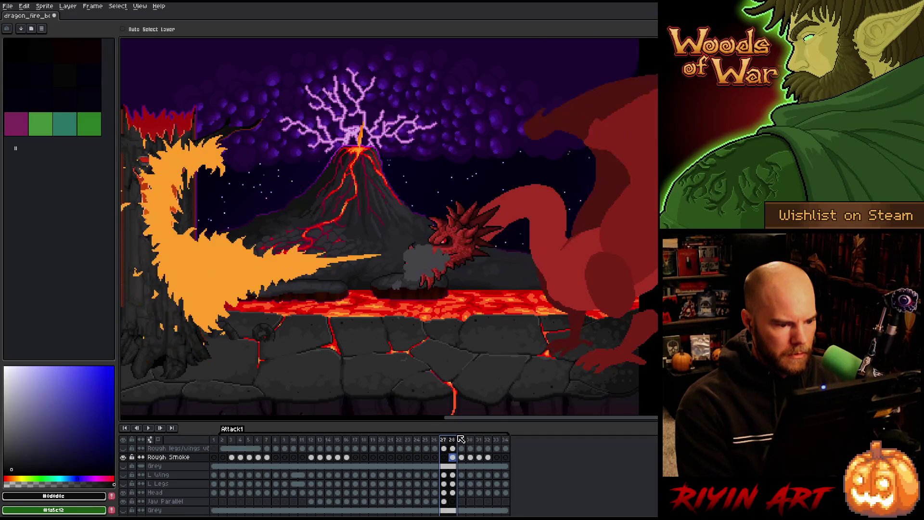
Step: Select Smoke Back cels 12–32 and bring up Hue/Saturation with Ctrl+U
scroll(447, 489, "down", 5)
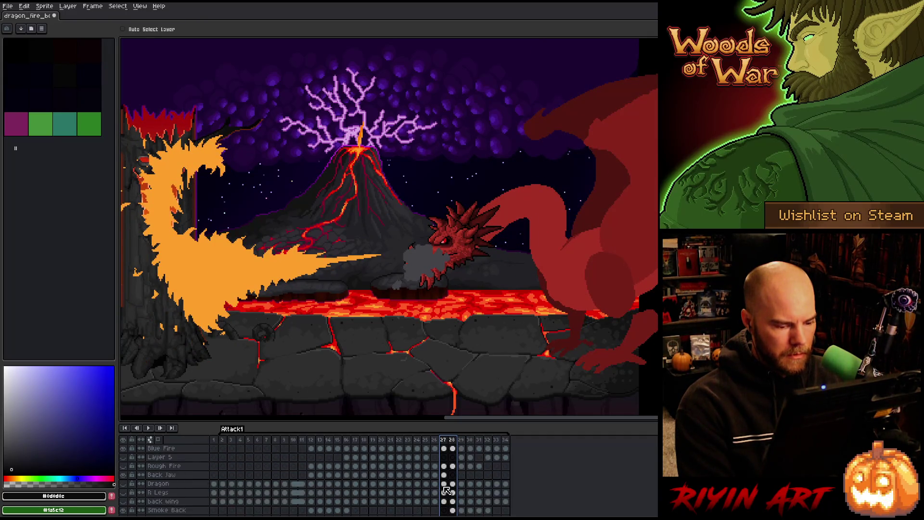
mouse_move(313, 487)
left_mouse_down()
mouse_move(506, 485)
mouse_move(488, 486)
left_mouse_up()
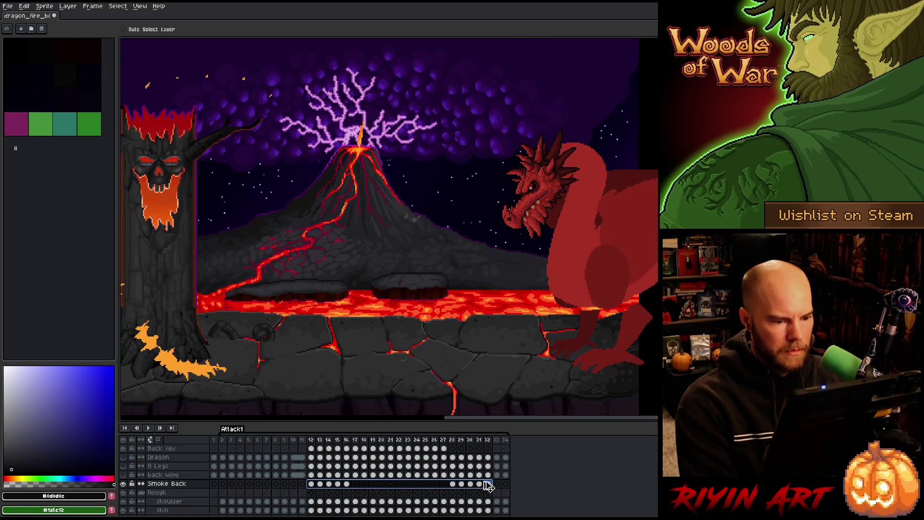
key("ctrl+u")
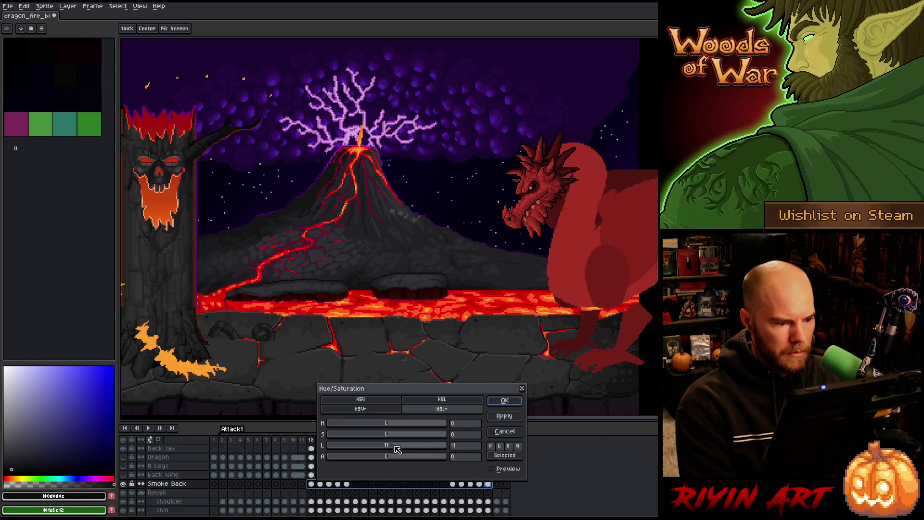
Step: Apply lightness 11 to the Smoke Back cels, review the fire frames, and save
left_click(503, 401)
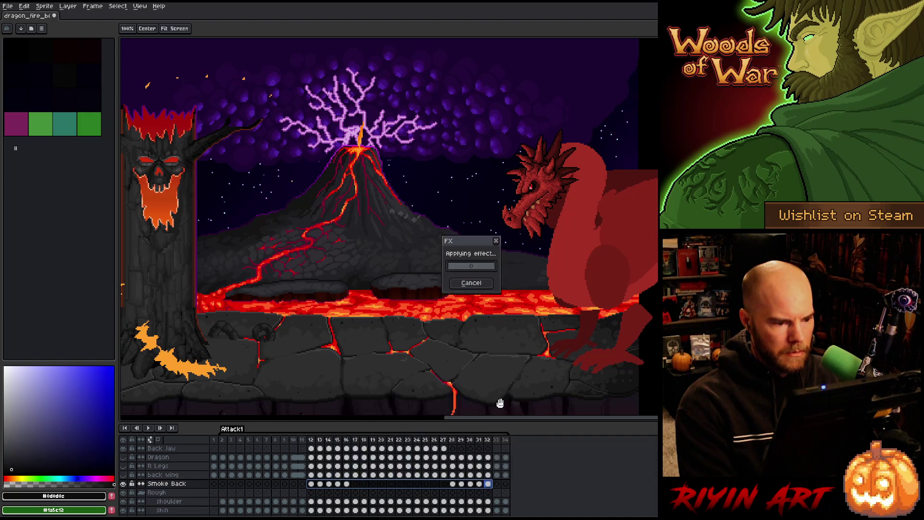
mouse_move(333, 437)
left_mouse_down()
mouse_move(311, 439)
mouse_move(492, 435)
mouse_move(439, 428)
mouse_move(474, 421)
mouse_move(465, 425)
left_mouse_up()
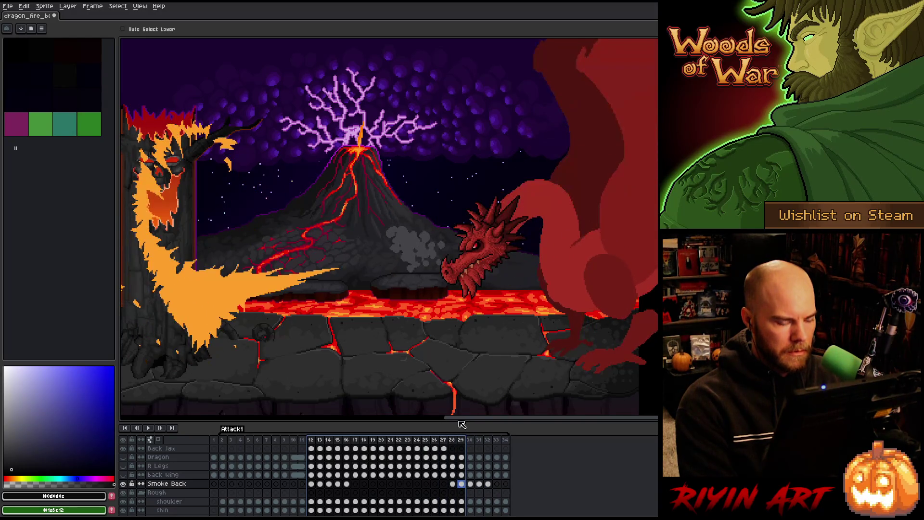
scroll(343, 483, "up", 1)
scroll(343, 483, "up", 4)
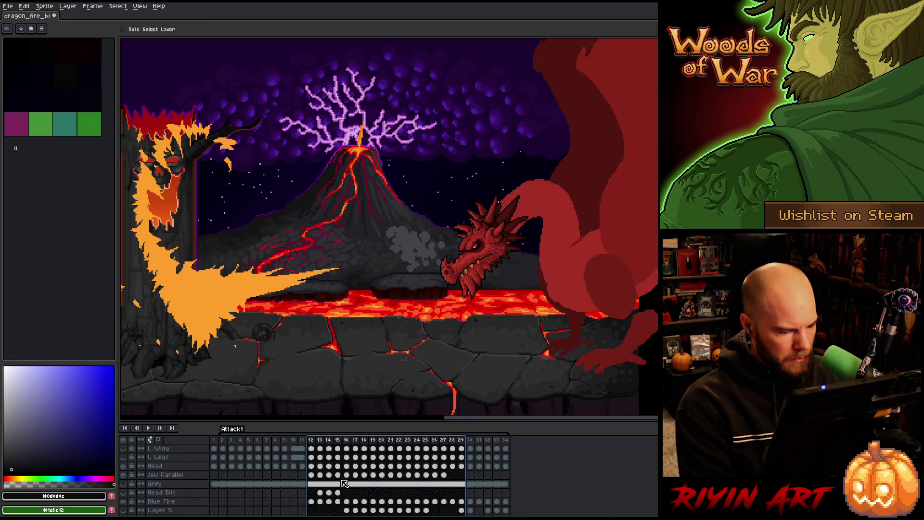
scroll(344, 483, "down", 1)
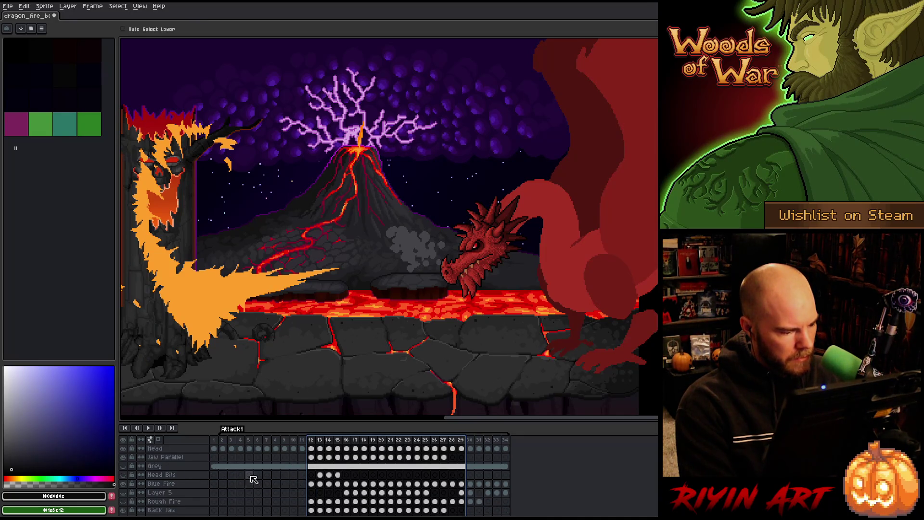
scroll(253, 480, "up", 2)
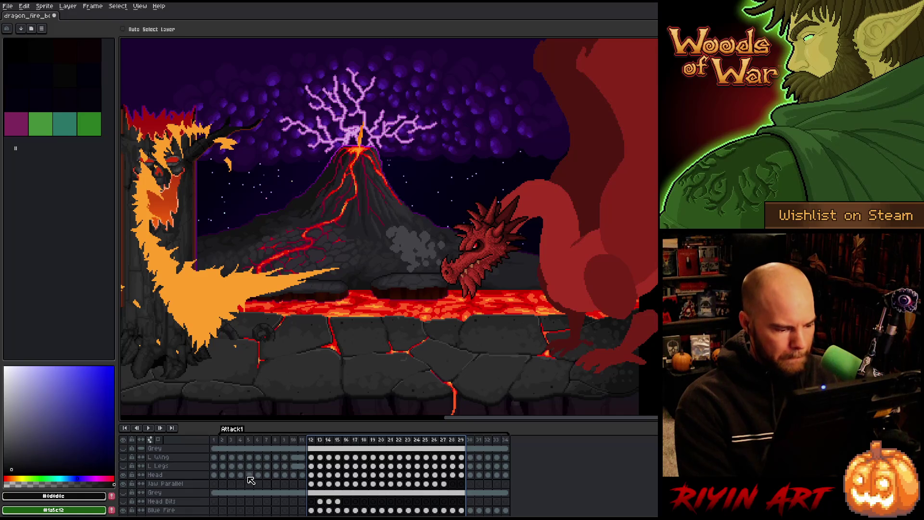
scroll(250, 480, "up", 2)
key("ctrl+s")
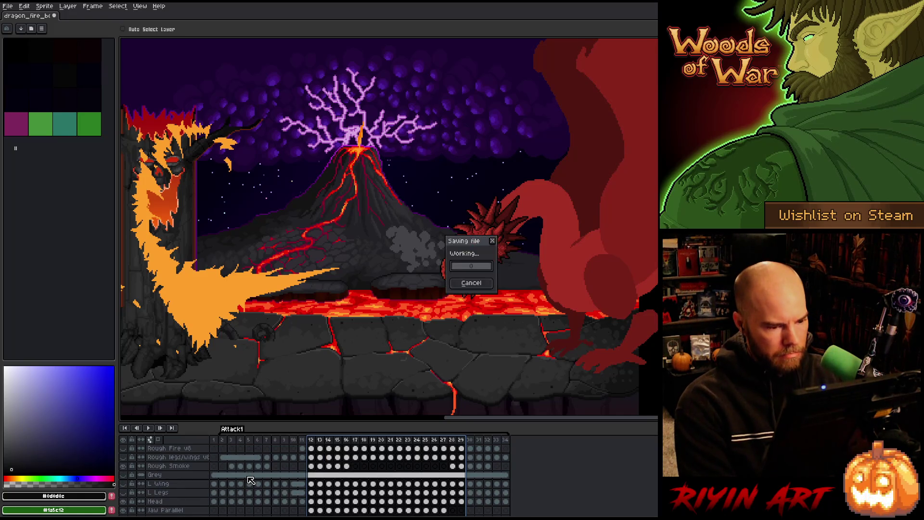
Step: Raise the Rough Smoke cels' lightness by 11, then play frames 4–13
left_click(252, 466)
key("ctrl+u")
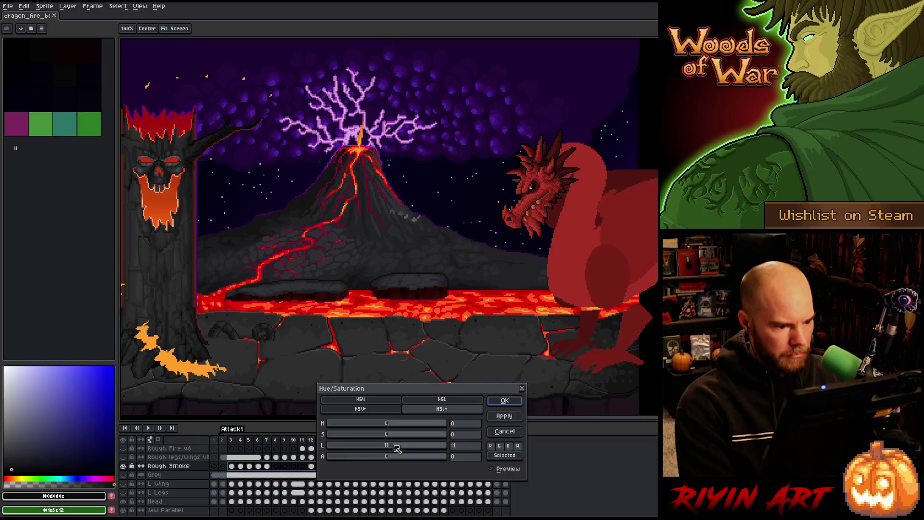
left_click(505, 401)
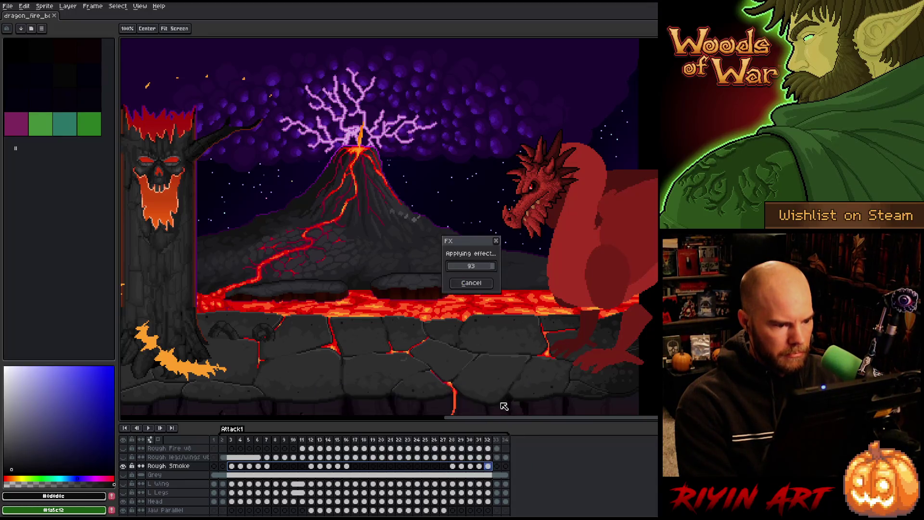
left_click_drag(245, 442, 328, 445)
key("Return")
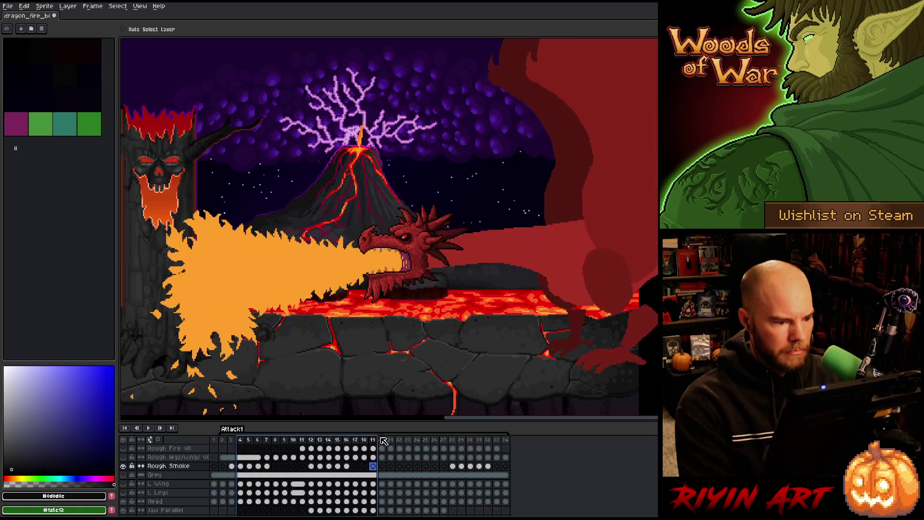
Step: Play the whole animation from frame 2 and save the sprite
left_click(225, 440)
key("Return")
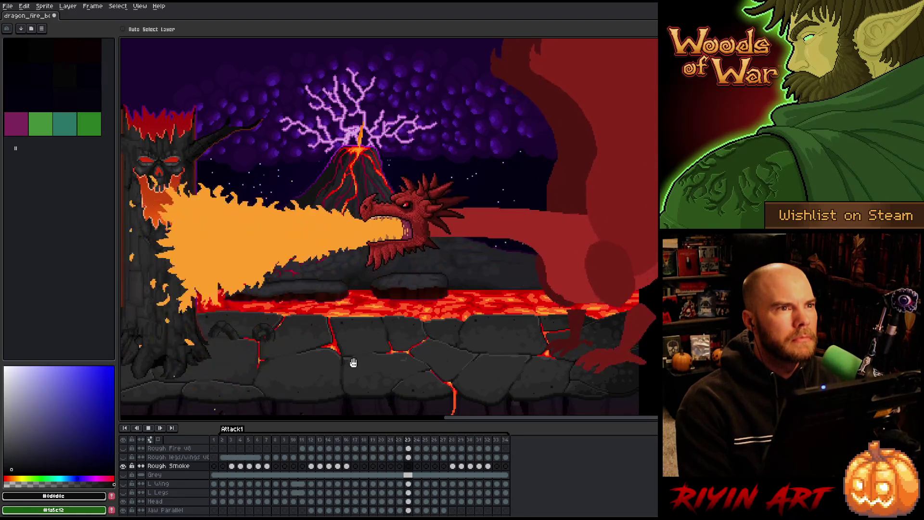
key("ctrl+s")
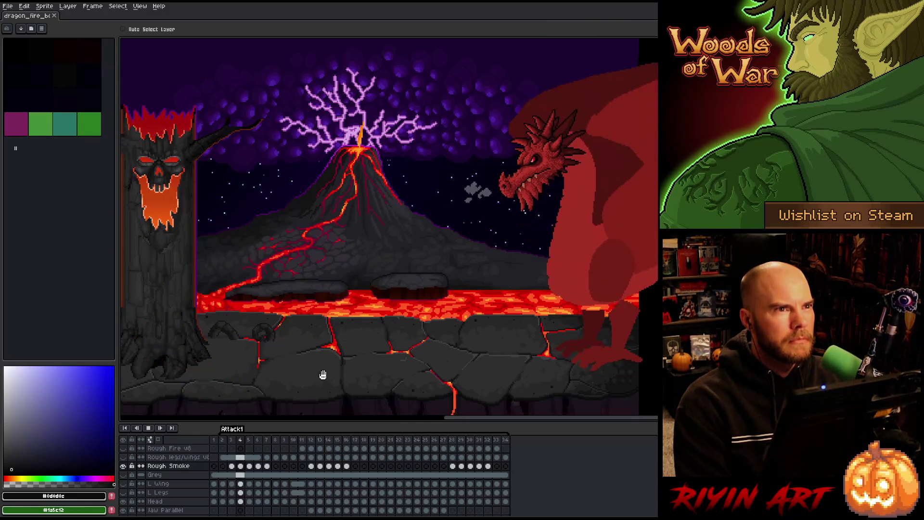
key("Return")
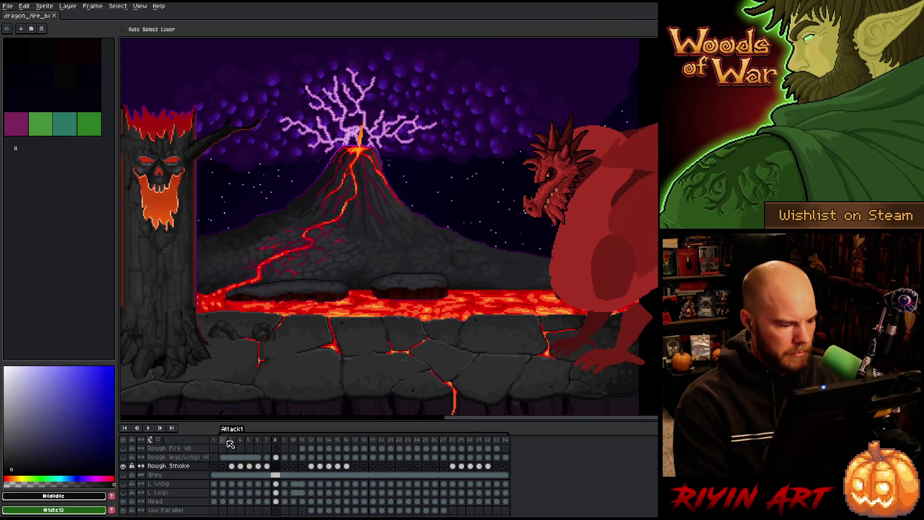
Step: Compare Rough Smoke frames 2 and 3, toggling the layer's visibility, and settle on frame 3's cel
left_click_drag(222, 440, 232, 440)
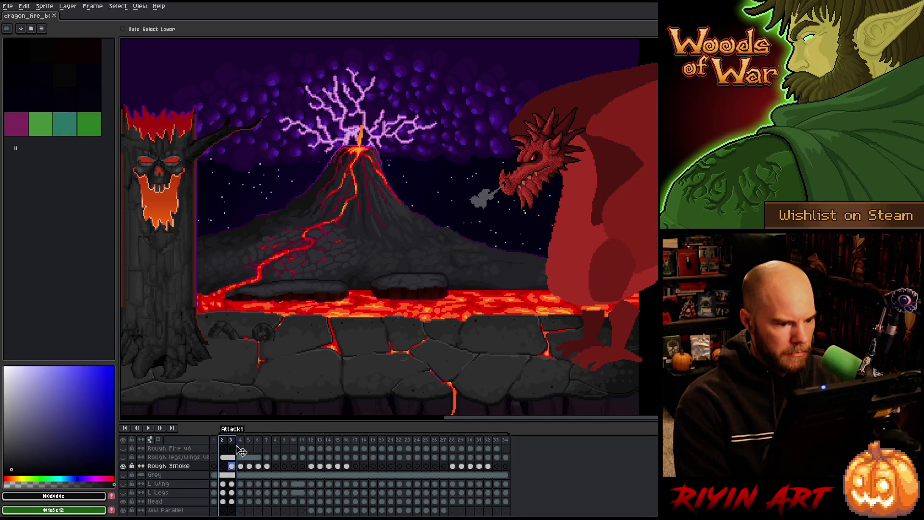
left_click(232, 466)
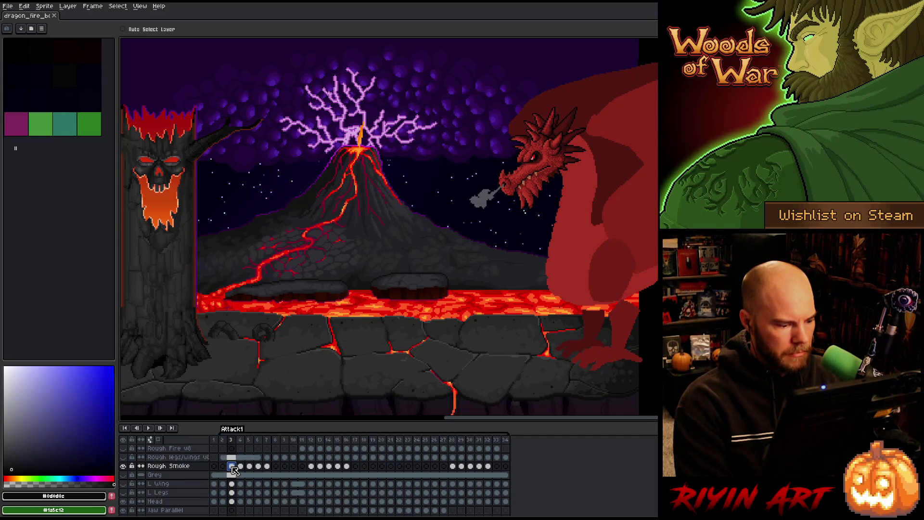
left_click(123, 465)
left_click(123, 466)
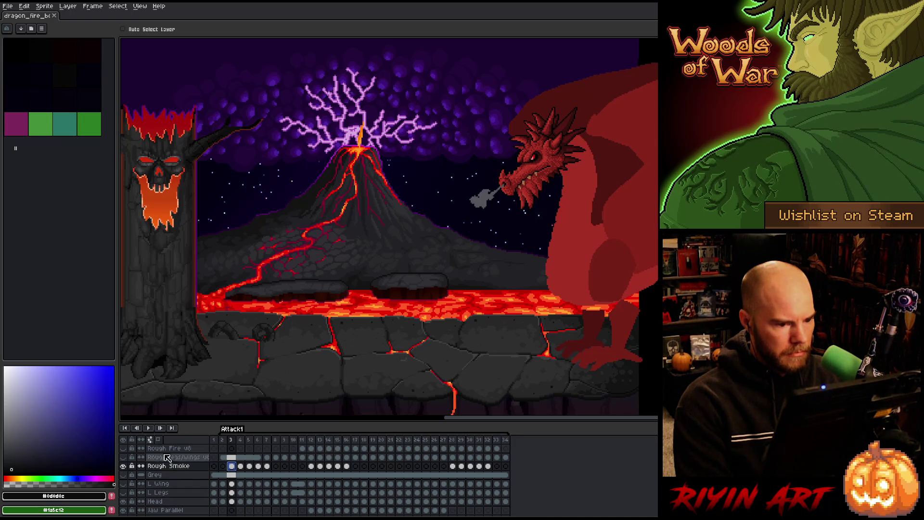
left_click_drag(242, 466, 277, 469)
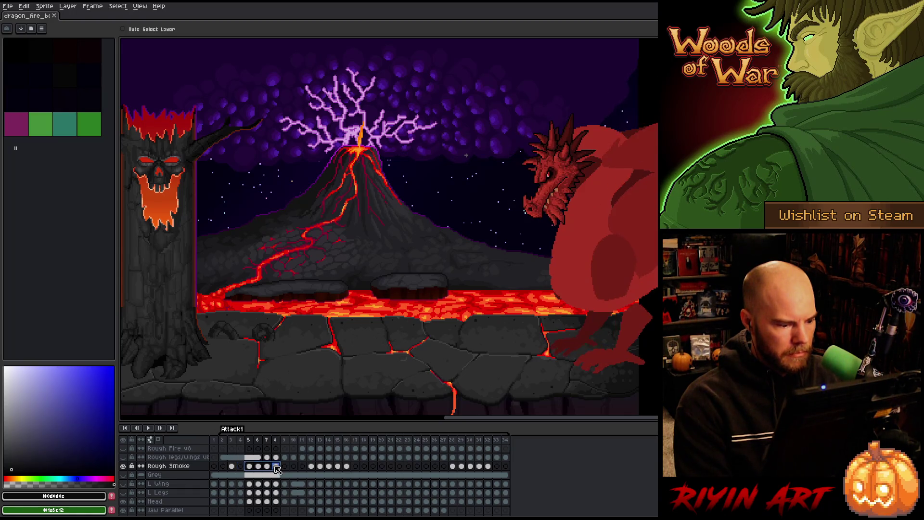
left_click(278, 440)
left_click_drag(224, 439, 272, 442)
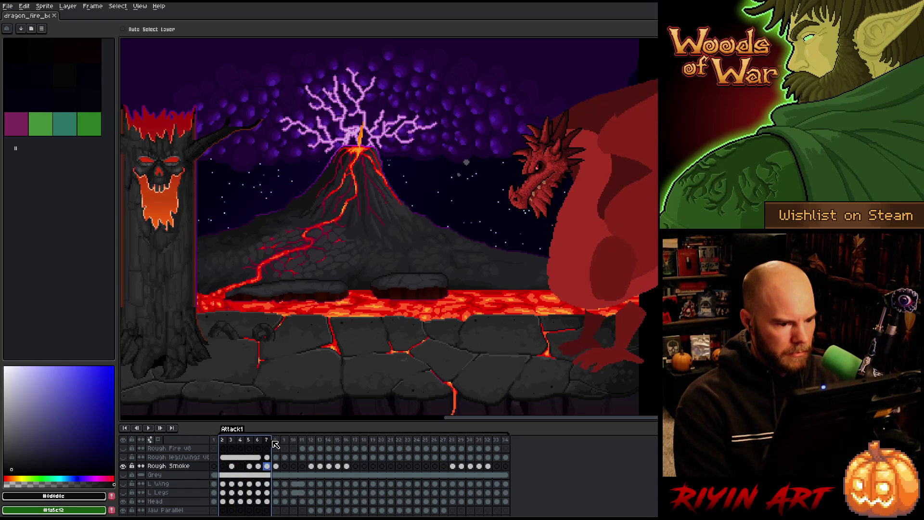
left_click(233, 467)
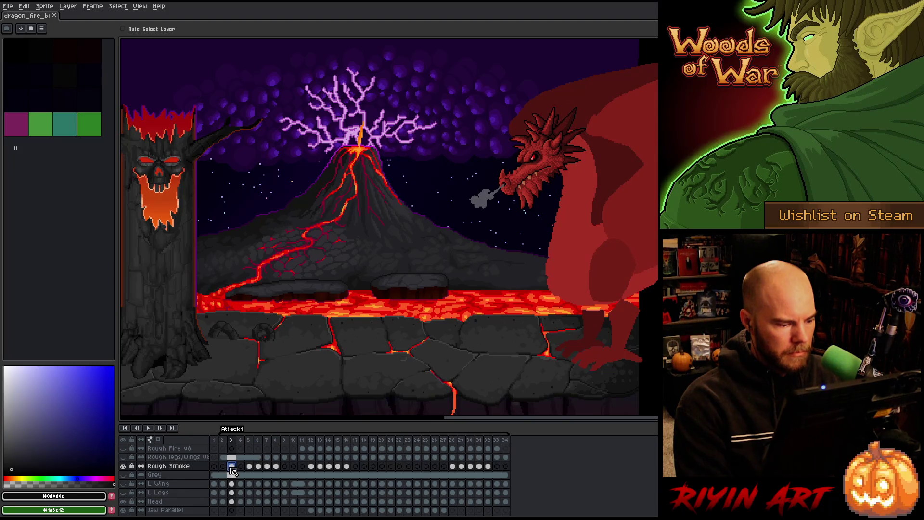
left_click(224, 440)
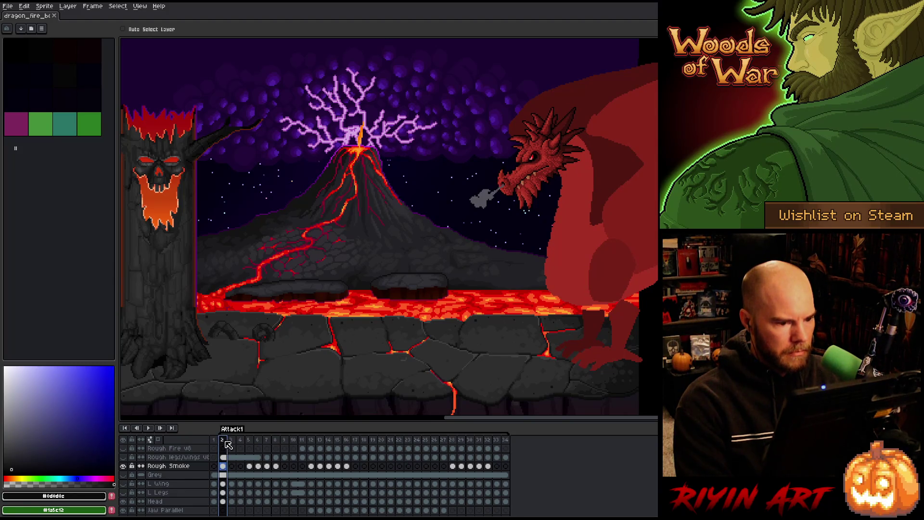
left_click(233, 467)
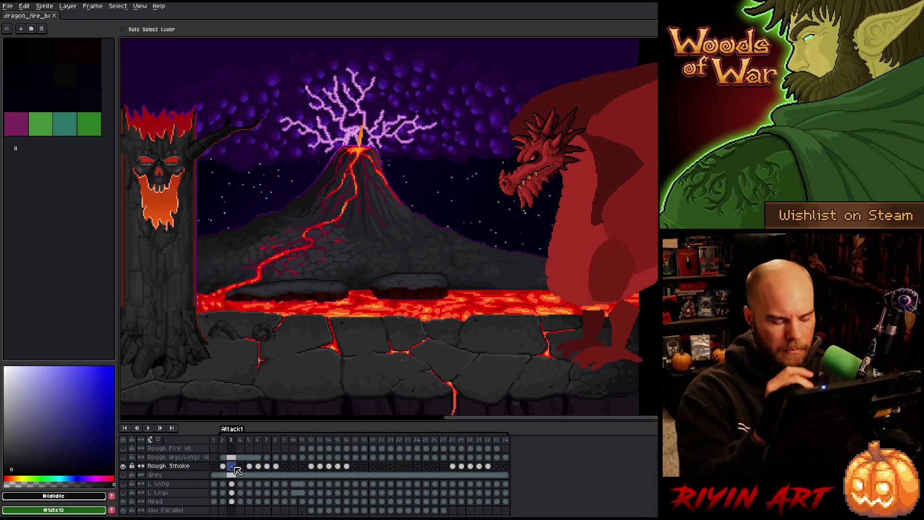
key("m")
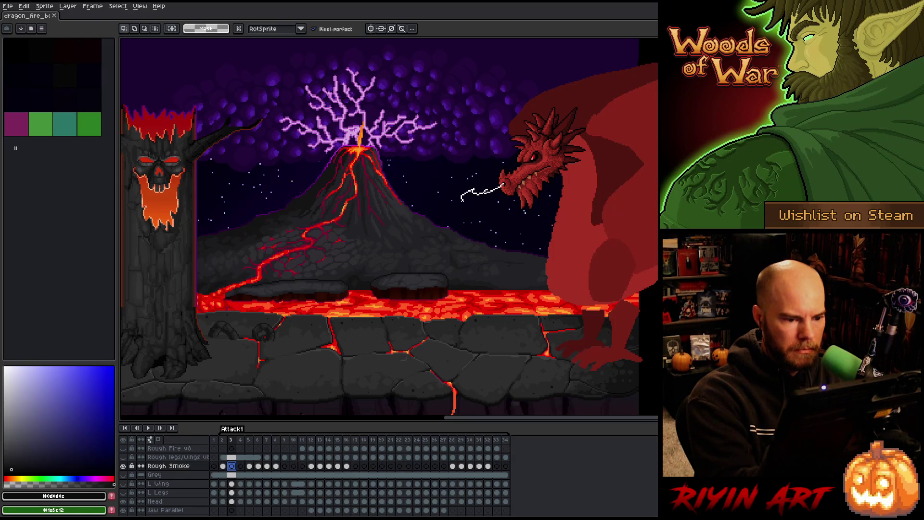
Step: Lasso a smoke plume on frame 3 and fill it with grey #54545a sampled from frame 2
left_click_drag(427, 223, 435, 230)
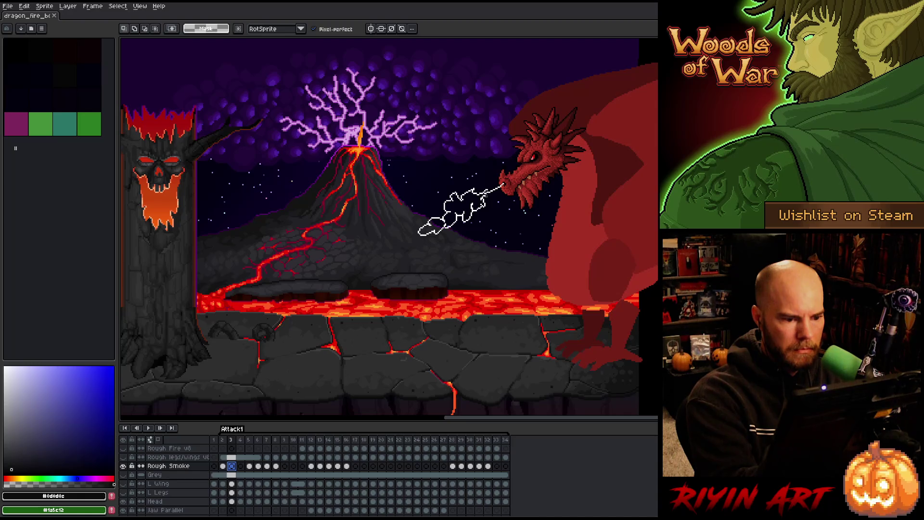
key("ctrl+t")
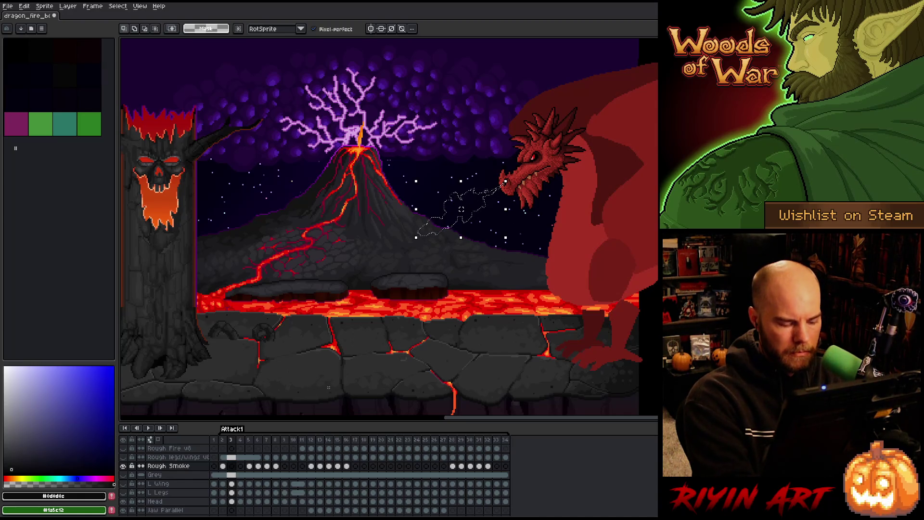
key("comma")
left_click(481, 198, "alt")
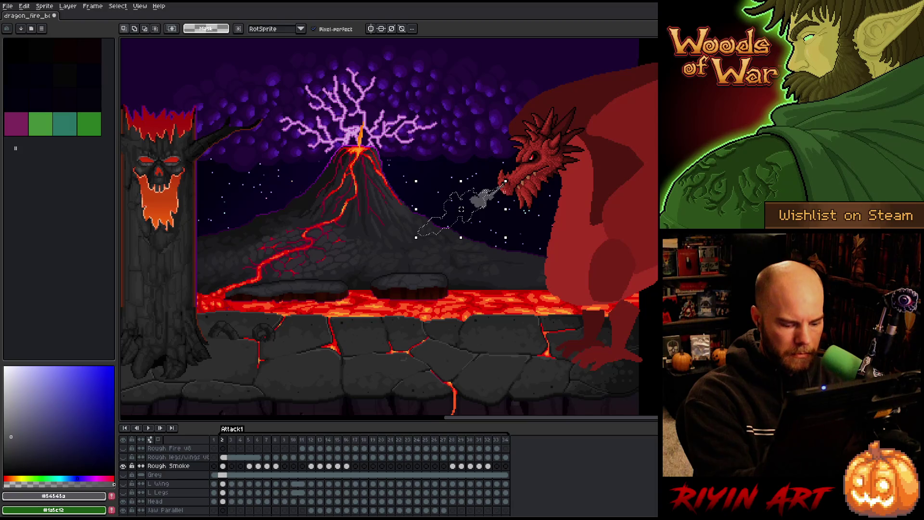
key("period")
left_click(461, 209)
key("ctrl+d")
key("comma")
key("period")
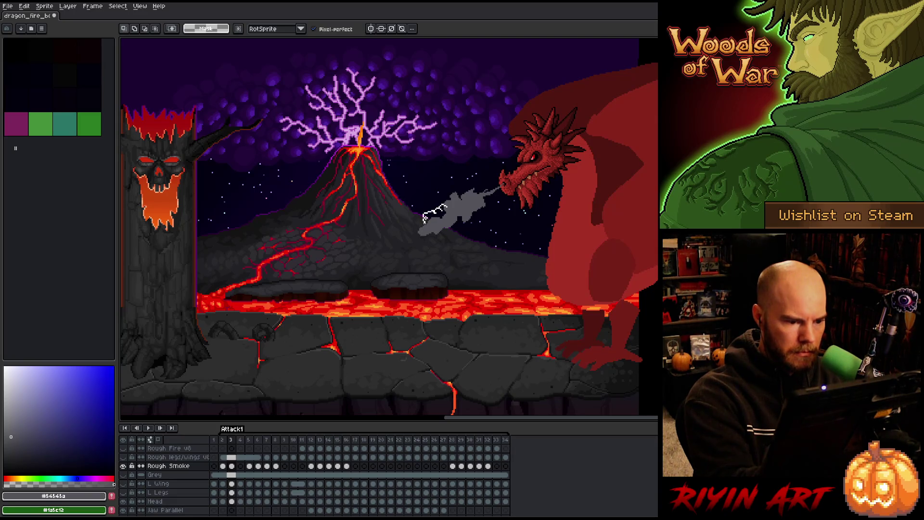
Step: Tidy the grey plume's edges with the Pencil and Eraser
left_click_drag(425, 216, 423, 218)
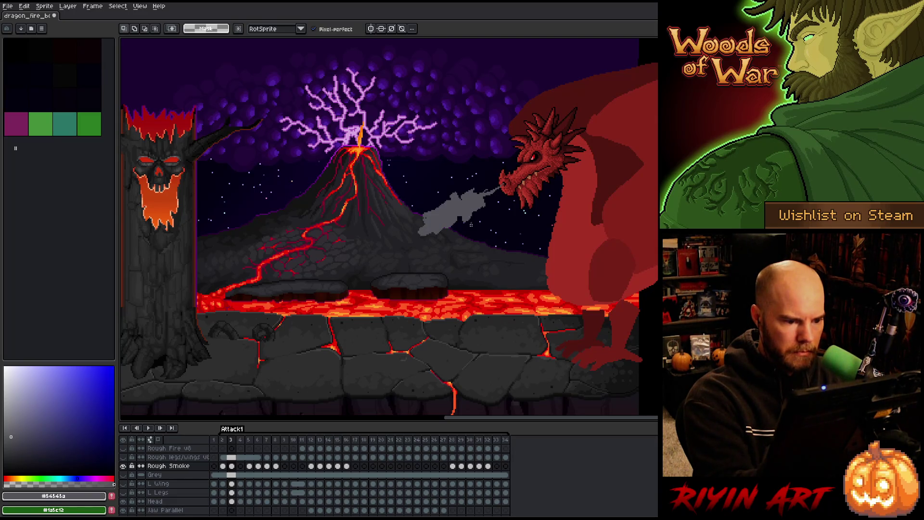
key("b")
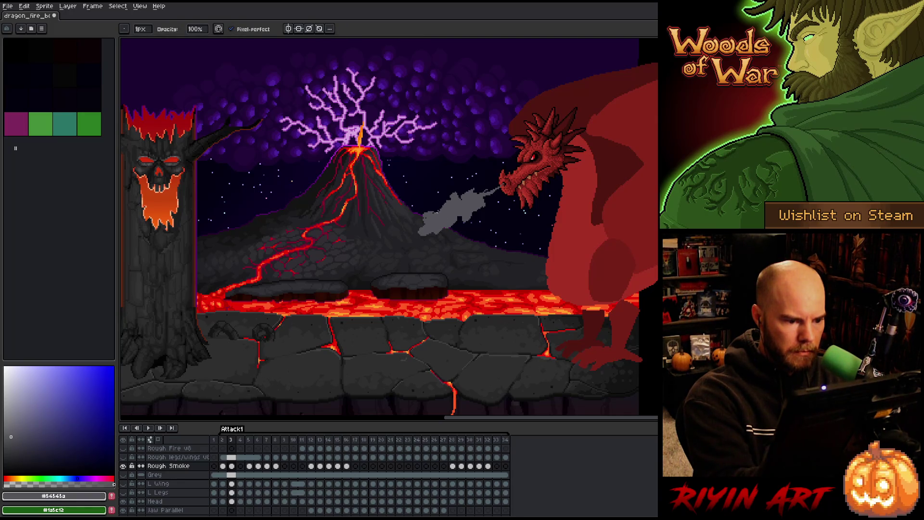
key("e")
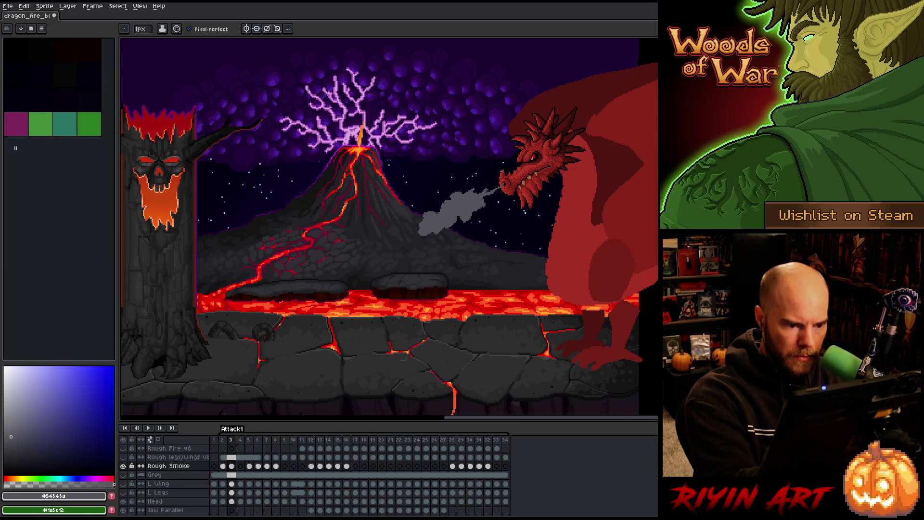
key("e")
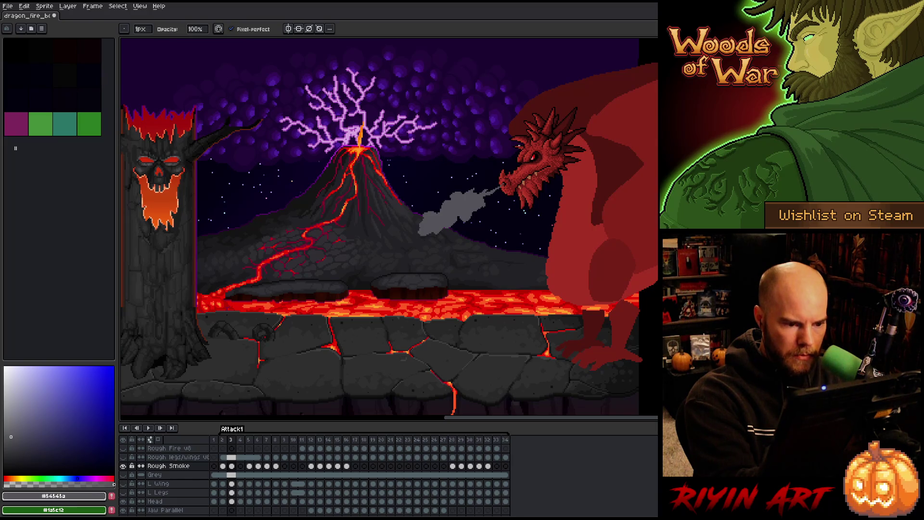
key("b")
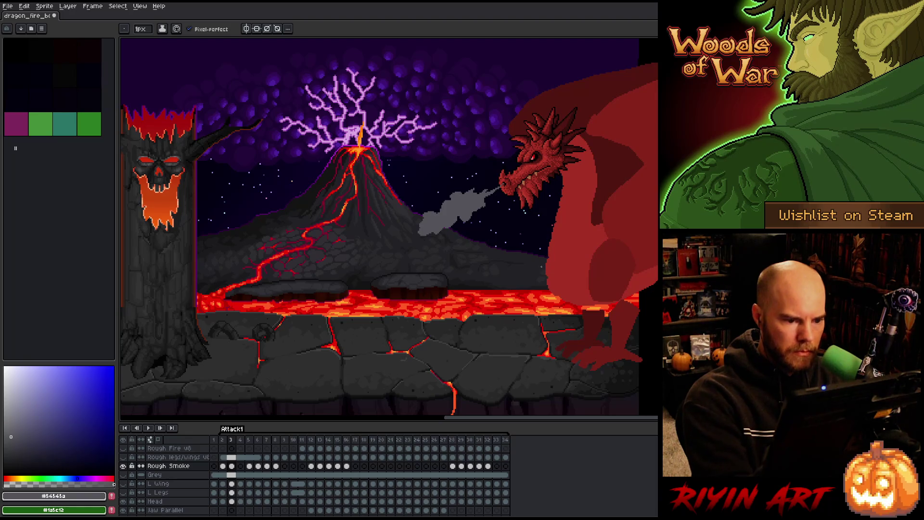
Step: On frame 4 of Rough Smoke, lasso a smoke plume from the mouth and fill it grey
left_click(241, 466)
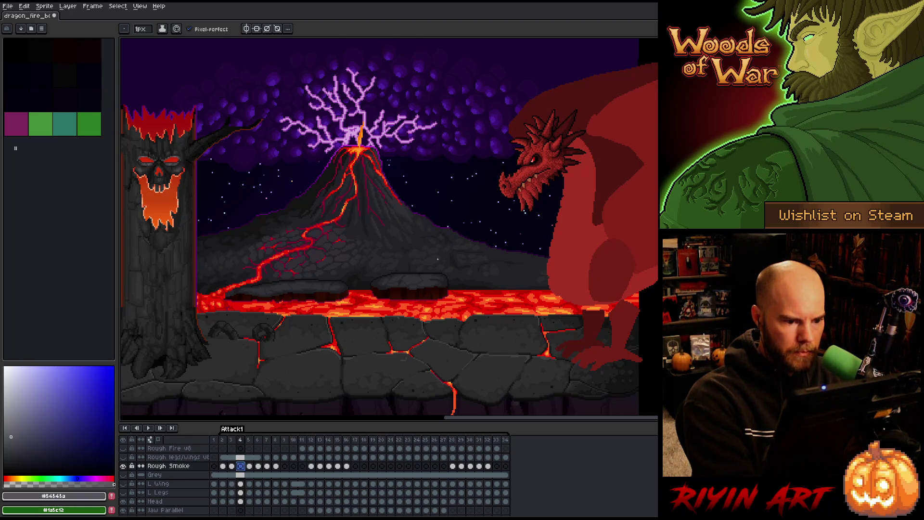
key("m")
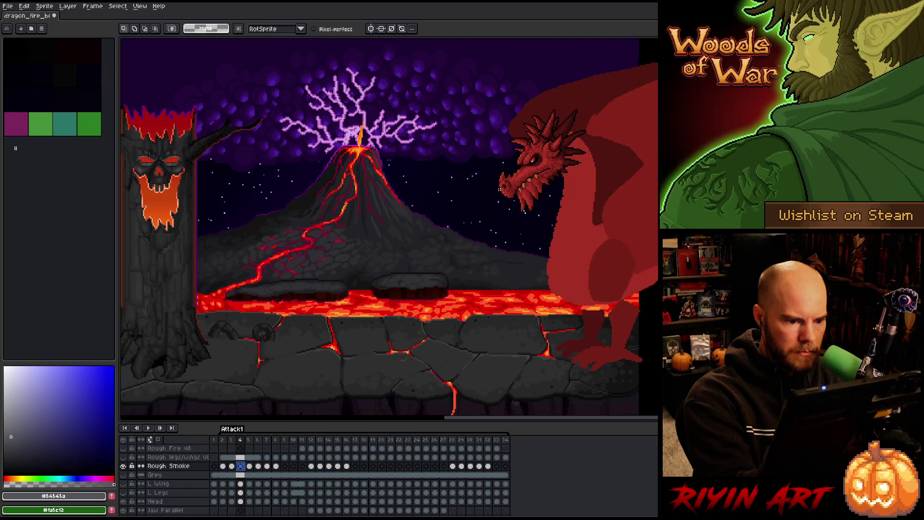
mouse_move(497, 191)
left_mouse_down()
mouse_move(408, 235)
mouse_move(487, 202)
mouse_move(471, 209)
left_mouse_up()
key("Delete")
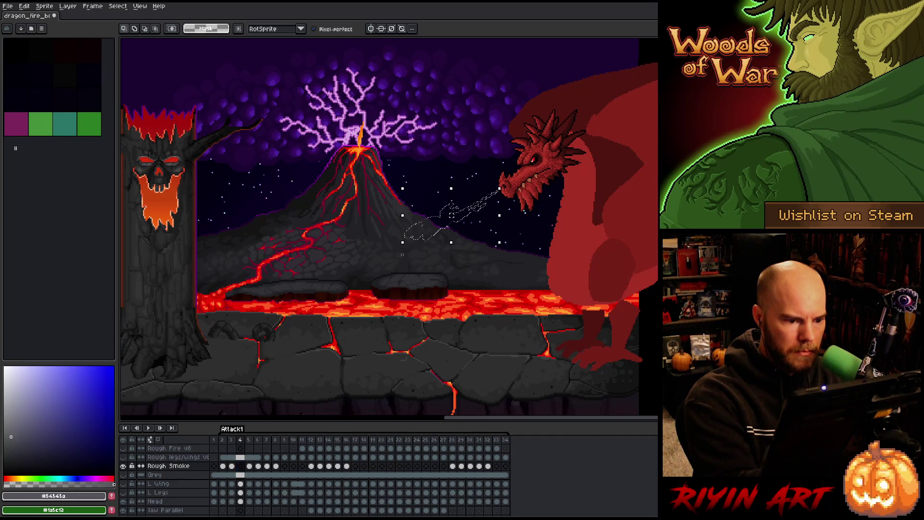
key("ctrl+z")
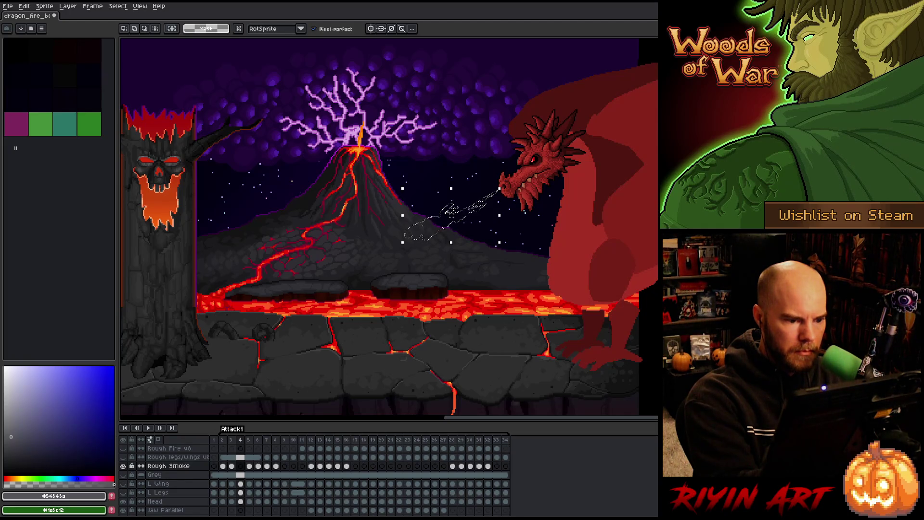
key("f")
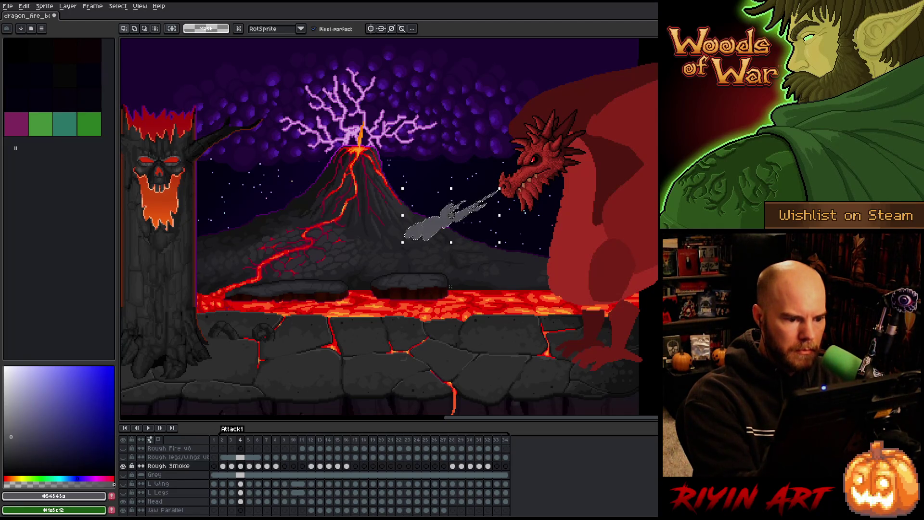
key("ctrl+d")
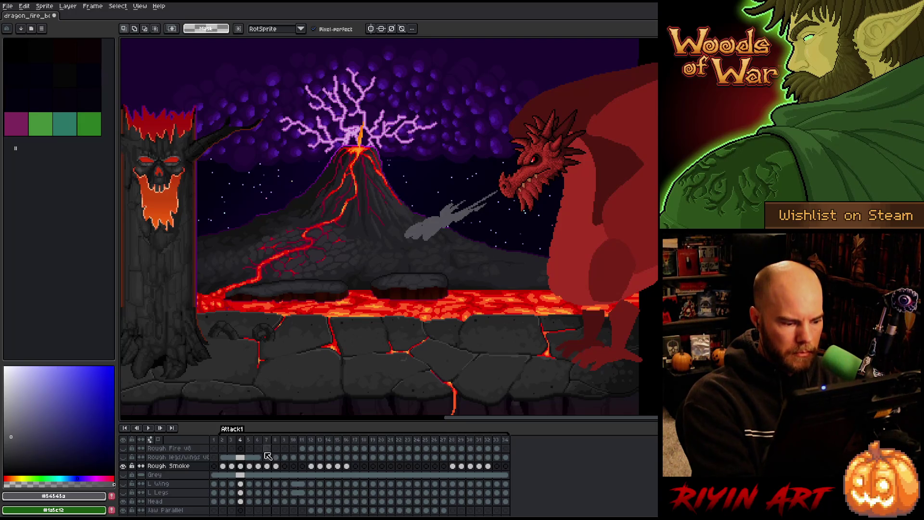
Step: Go to frame 5 and set the Pencil brush size to 4px
key("b")
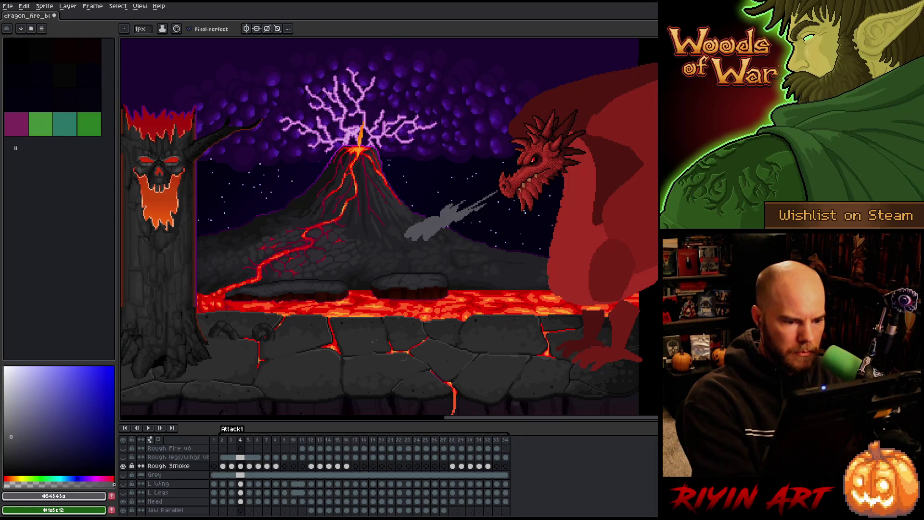
left_click(249, 466)
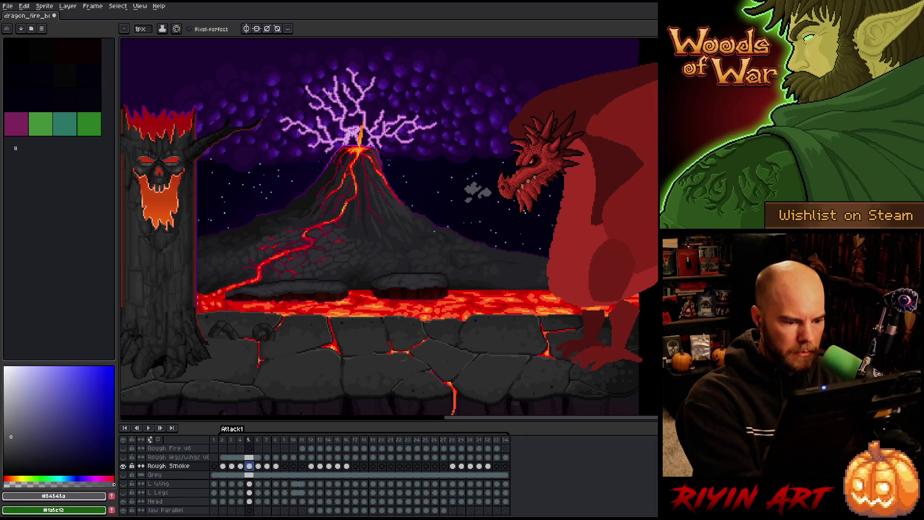
key("m")
key("b")
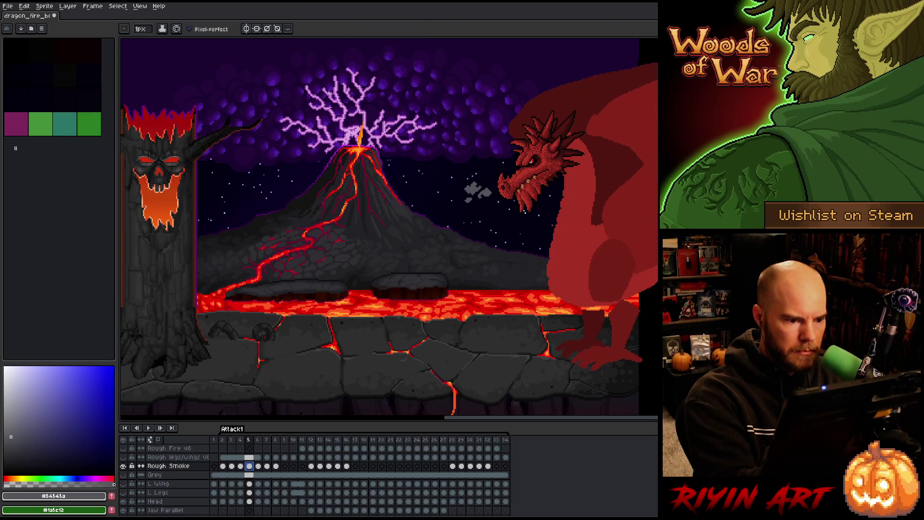
left_click(137, 29)
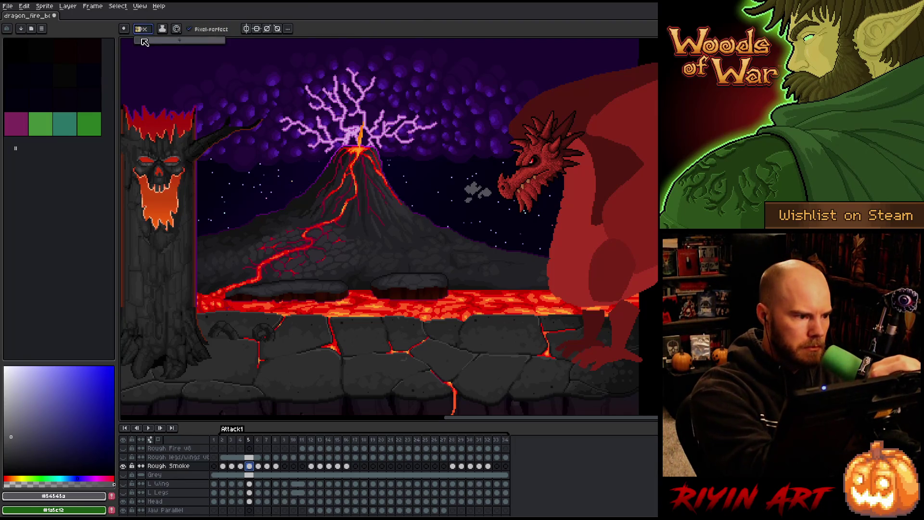
type("4")
left_click(417, 207)
Step: Dab scattered grey smoke puffs drifting left from the dragon's snout
left_click(429, 195)
left_click(425, 211)
left_click(417, 218)
left_click(430, 209)
left_click(440, 201)
left_click(442, 204)
left_click(448, 192)
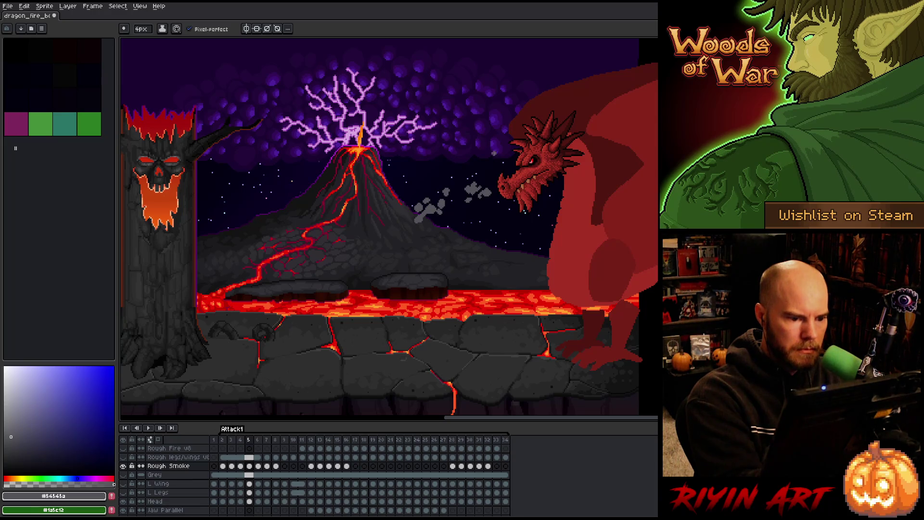
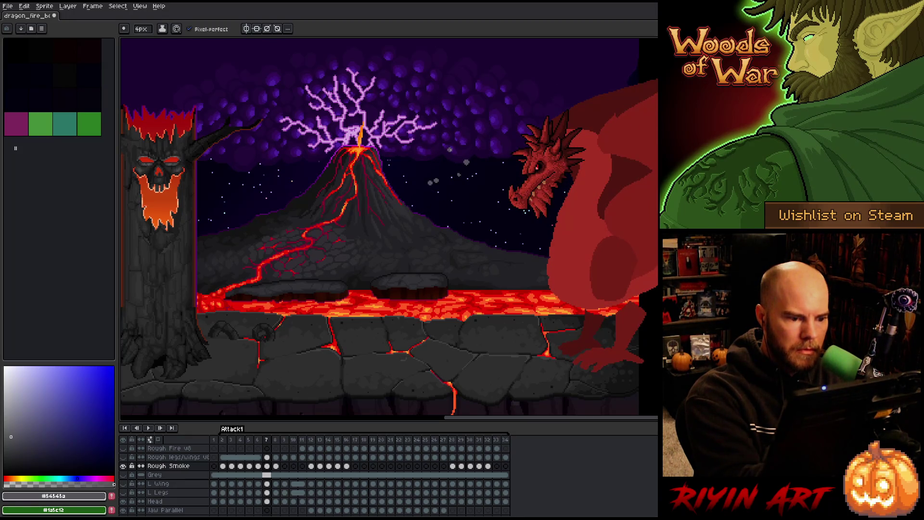
Step: Paint grey smoke specks with the 1px pencil just in front of the dragon's snout
key("b")
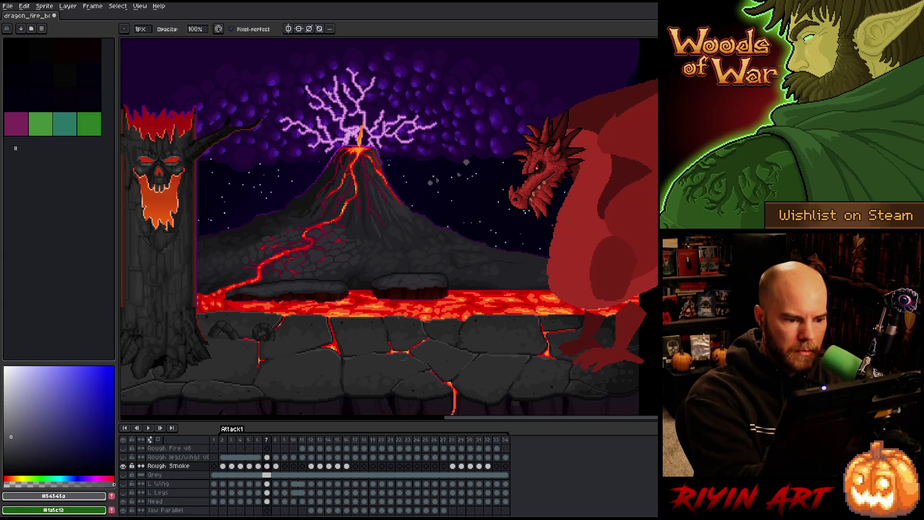
key("e")
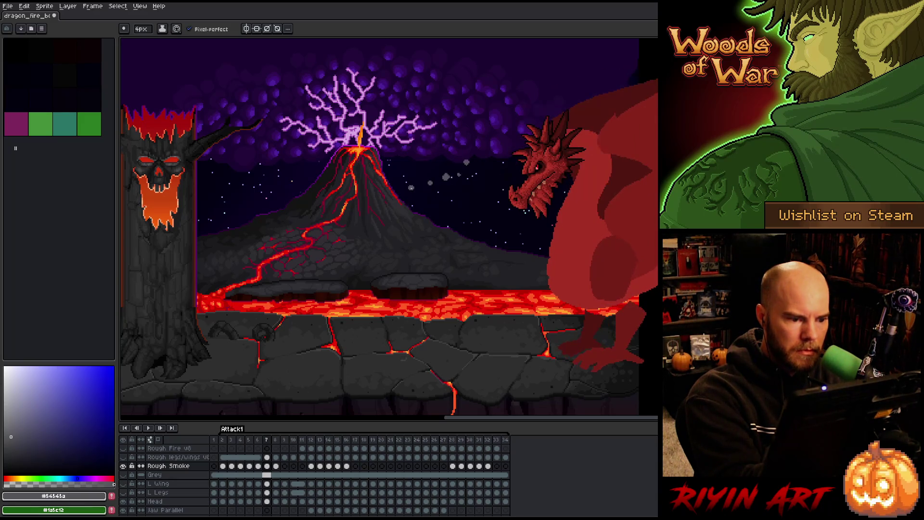
key("b")
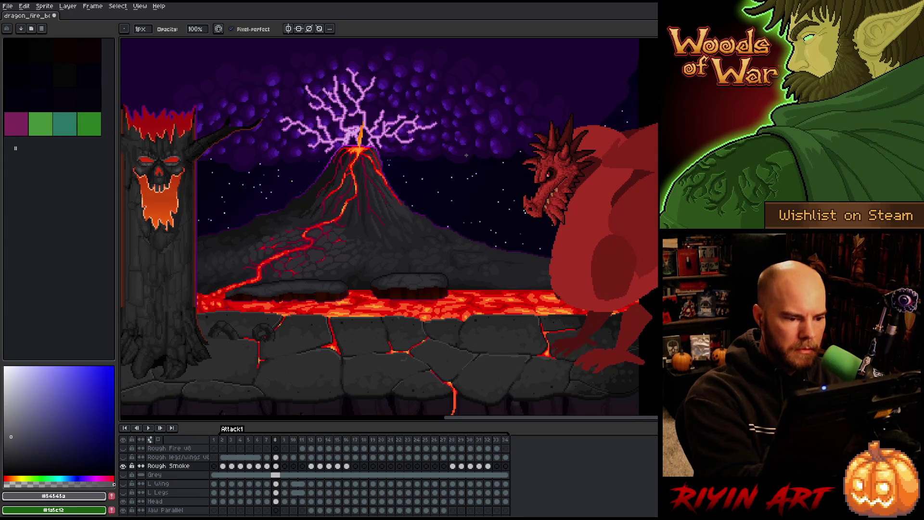
key("e")
key("b")
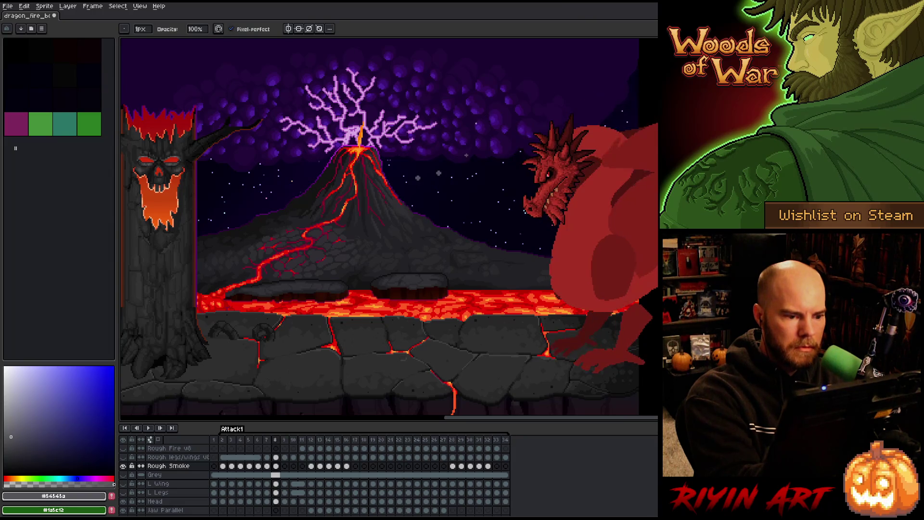
left_click(432, 175)
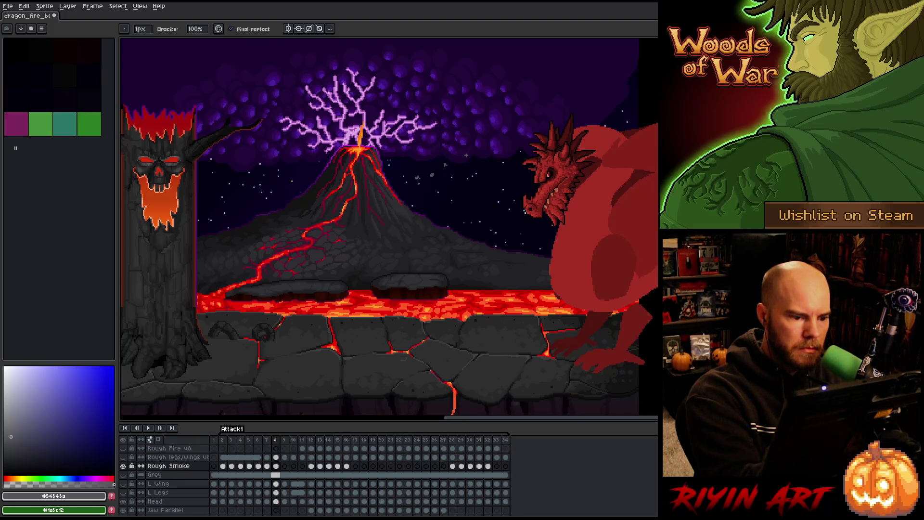
Step: Compare the neighbouring frame, then play the fire-breath animation preview
key("Left")
key("Right")
key("Return")
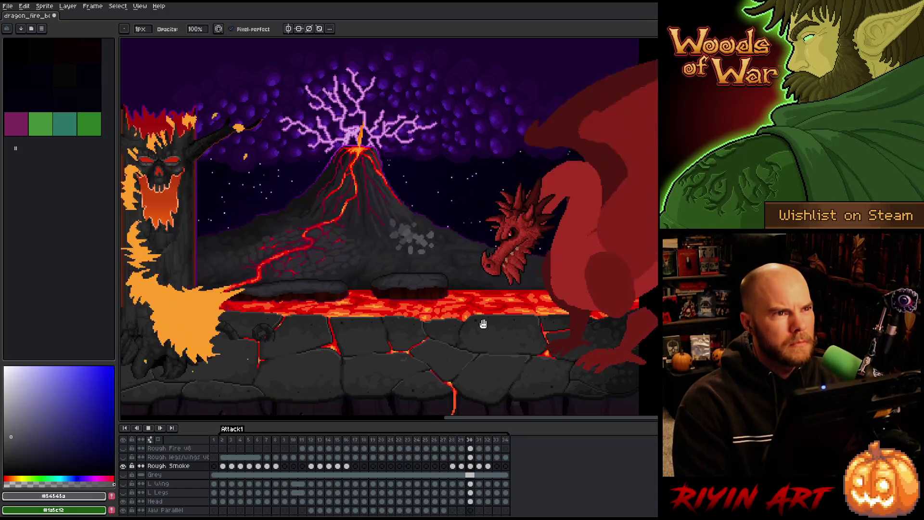
Step: Stop the preview, go to frame 3 and switch to the eraser
key("Return")
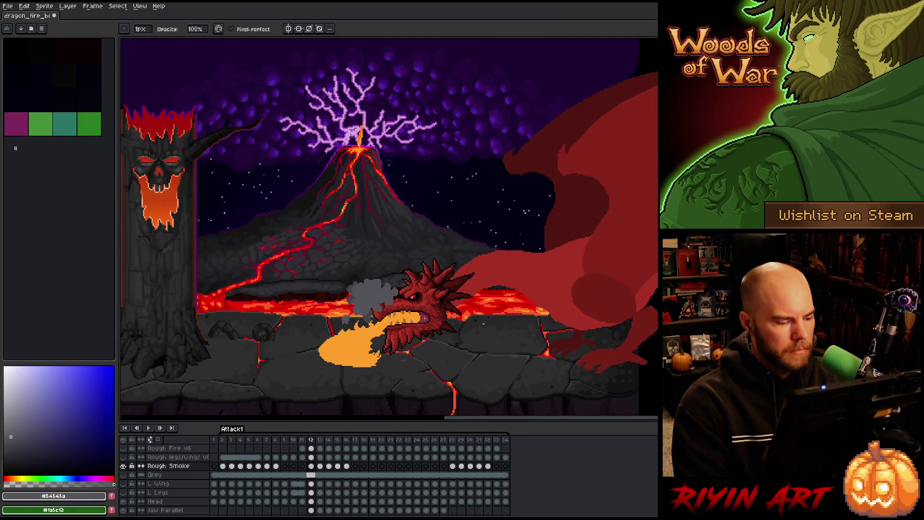
left_click(214, 440)
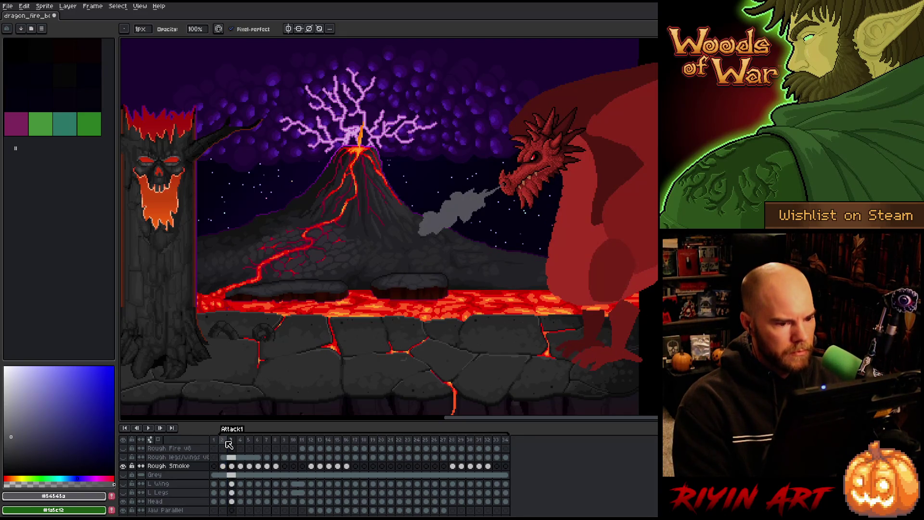
left_click(229, 443)
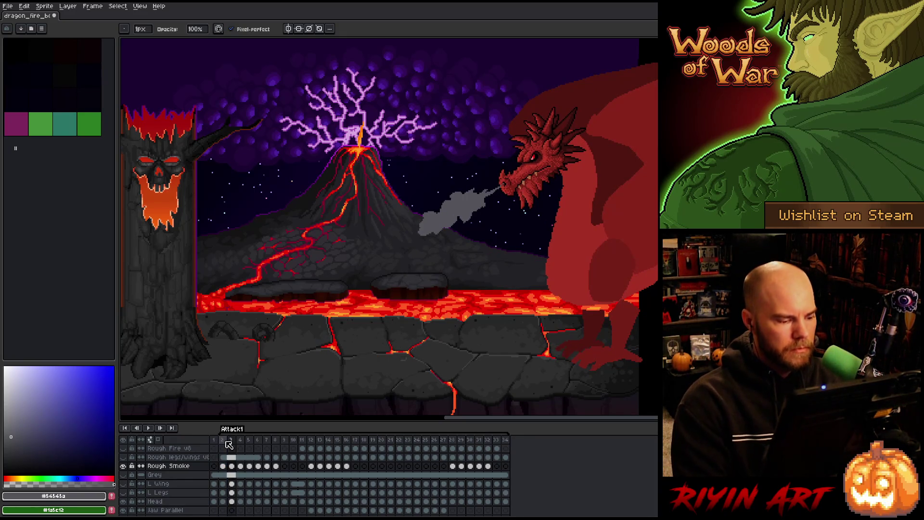
key("e")
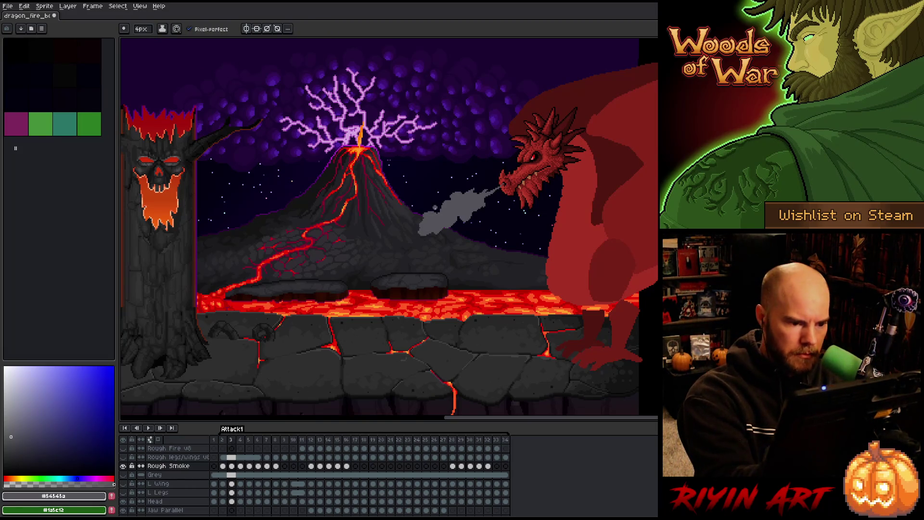
Step: Compare frames 3 and 4, then dab grey smoke near the dragon's snout
key("Right")
key("Left")
key("Left")
key("Right")
key("Right")
key("Left")
key("Right")
key("Left")
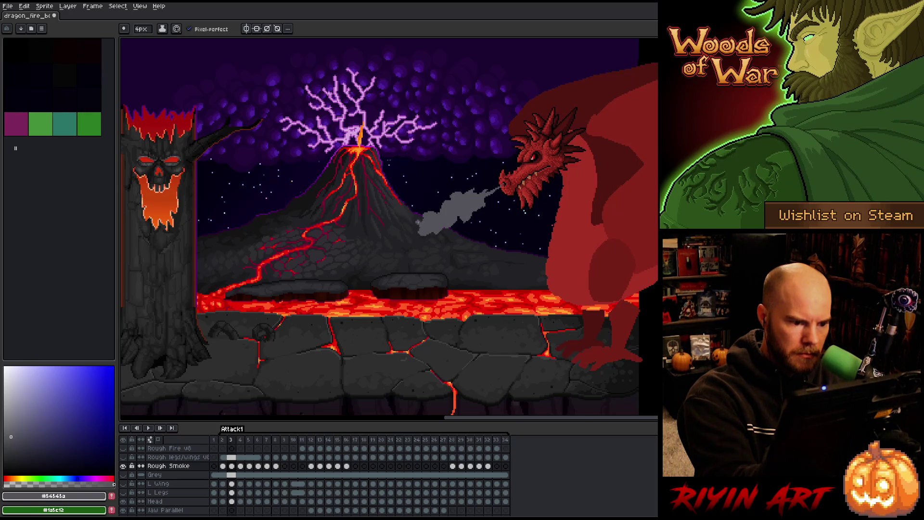
key("Right")
key("Right")
key("Left")
key("Left")
key("Right")
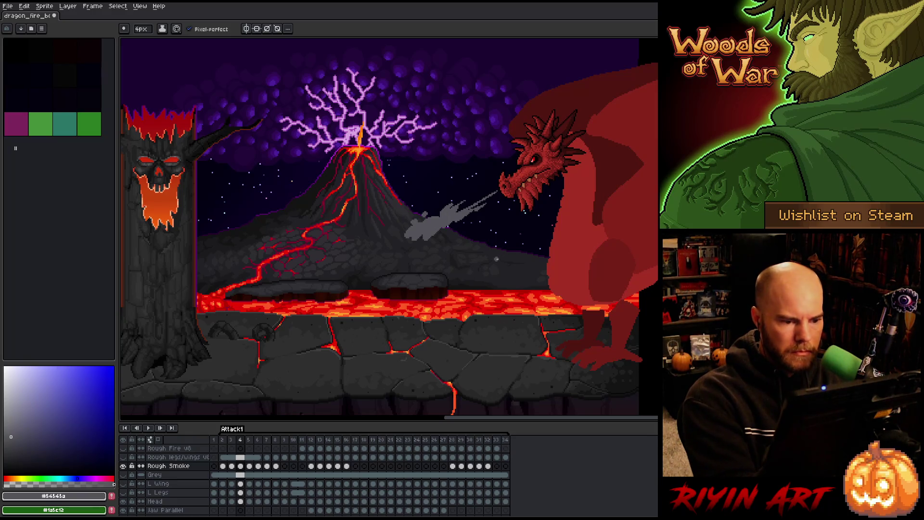
key("Left")
key("Right")
key("Left")
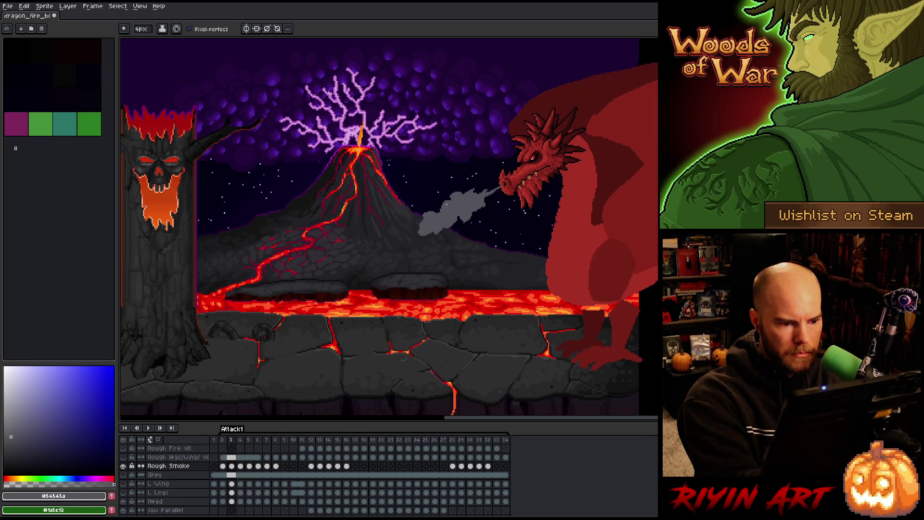
key("Right")
left_click(437, 207)
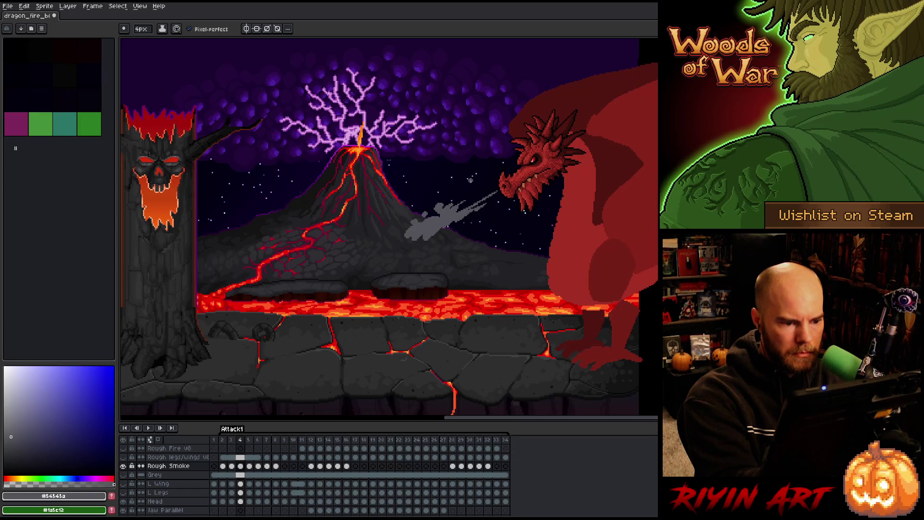
Step: Flip between frames 3 and 4 to check the new smoke
key("Left")
key("Right")
key("Left")
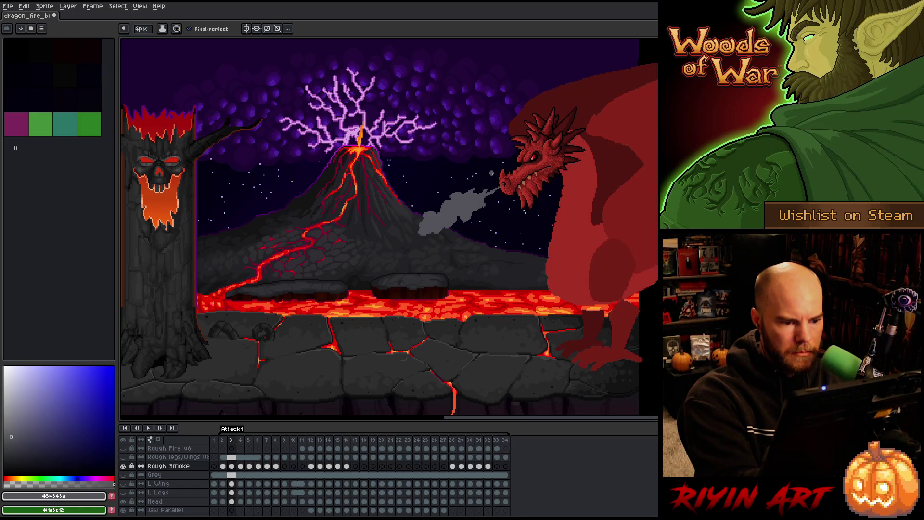
key("Right")
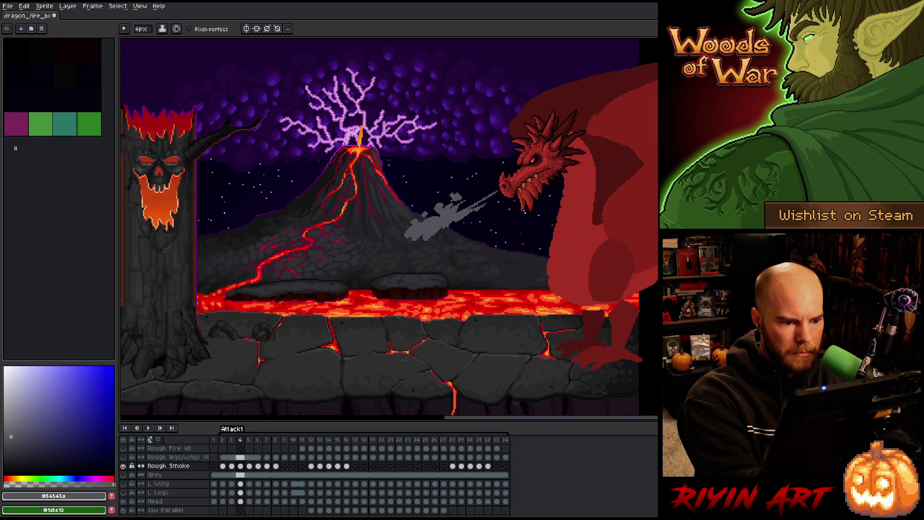
key("Left")
key("Right")
key("Left")
key("Right")
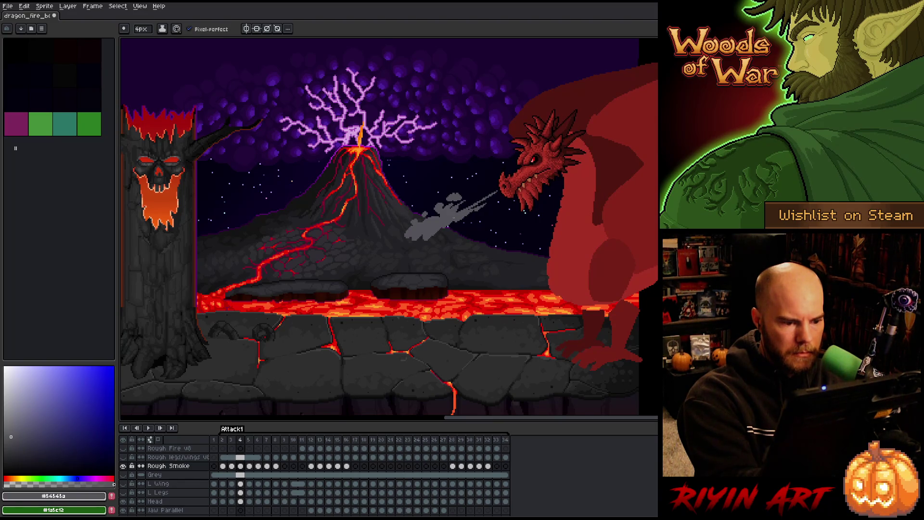
key("Left")
key("Right")
key("Left")
key("Right")
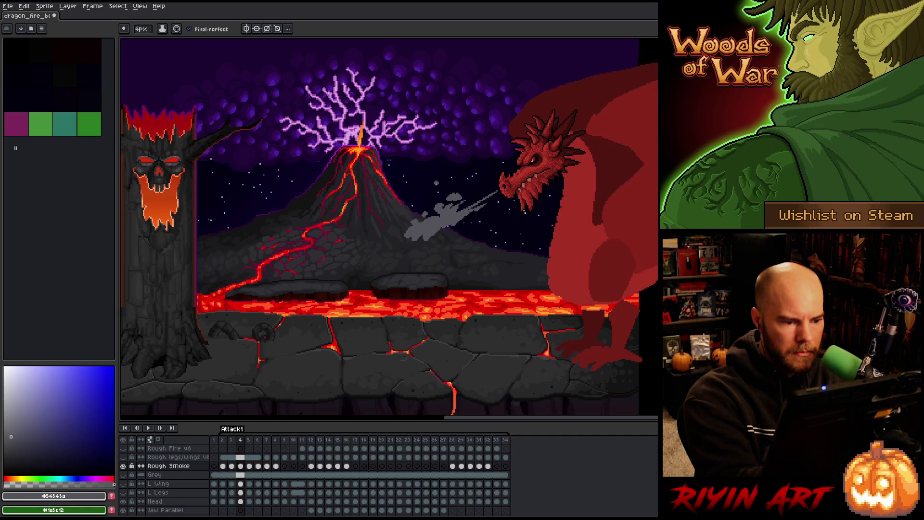
Step: Step through frames 2 to 5 to review the smoke stream
key("Left")
key("Right")
key("Left")
key("Left")
key("Right")
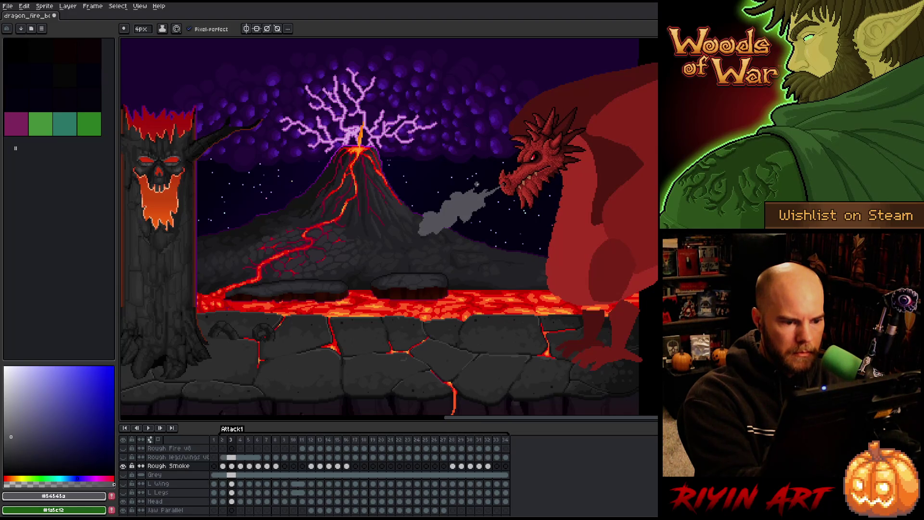
key("Right")
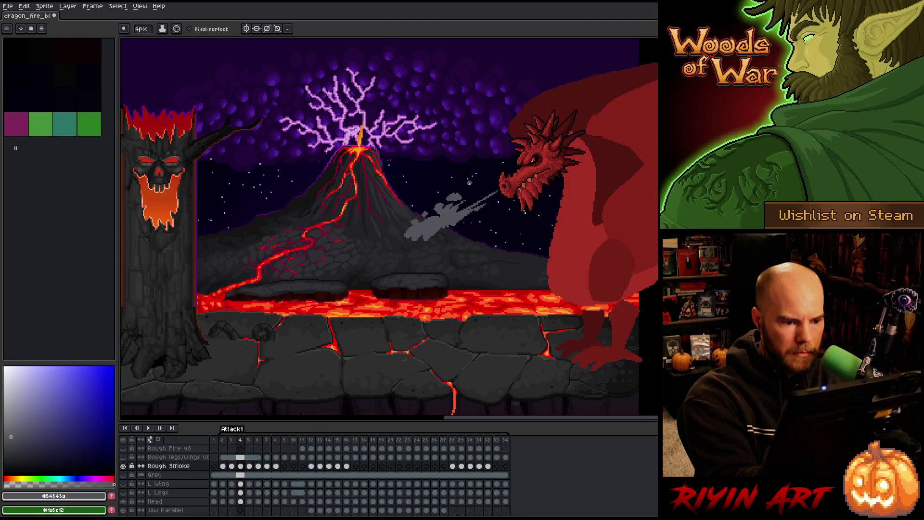
key("Right")
key("Left")
key("Right")
key("Left")
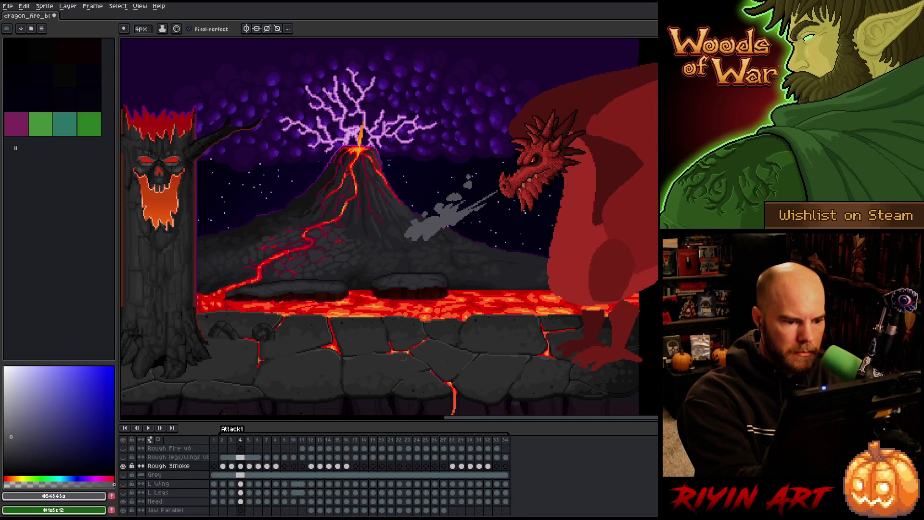
key("Right")
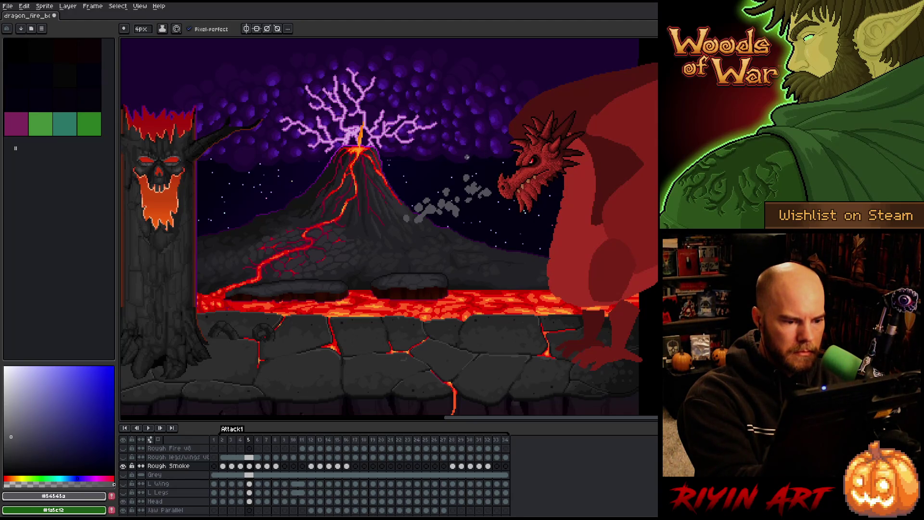
Step: Flip between frames 4 and 5 to compare the grey smoke puffs
key("Left")
key("Right")
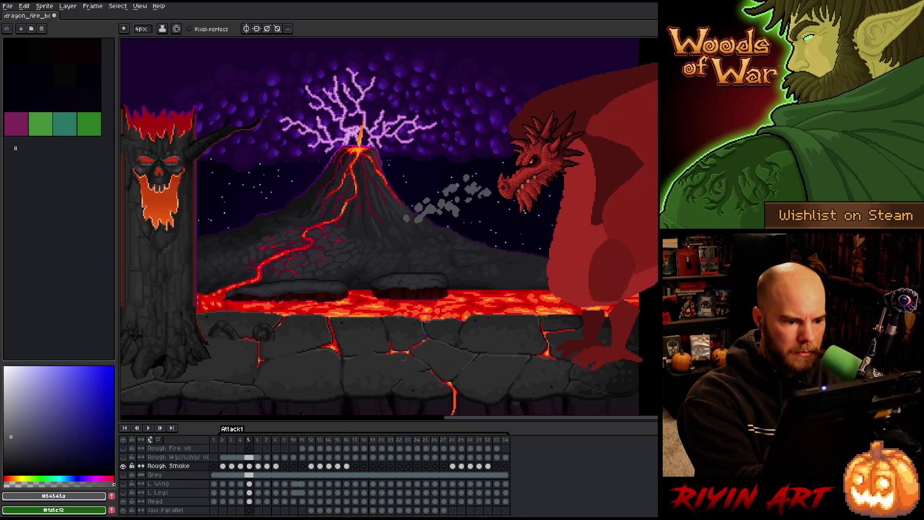
key("Left")
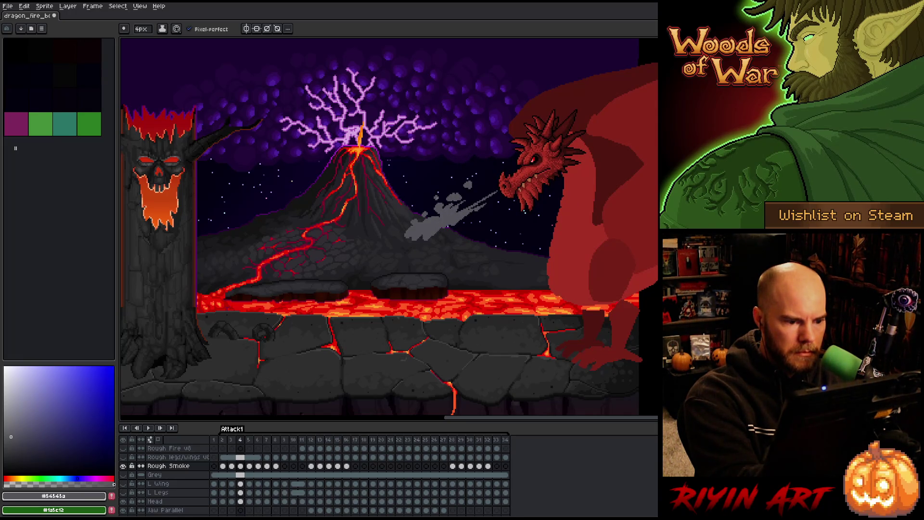
key("Right")
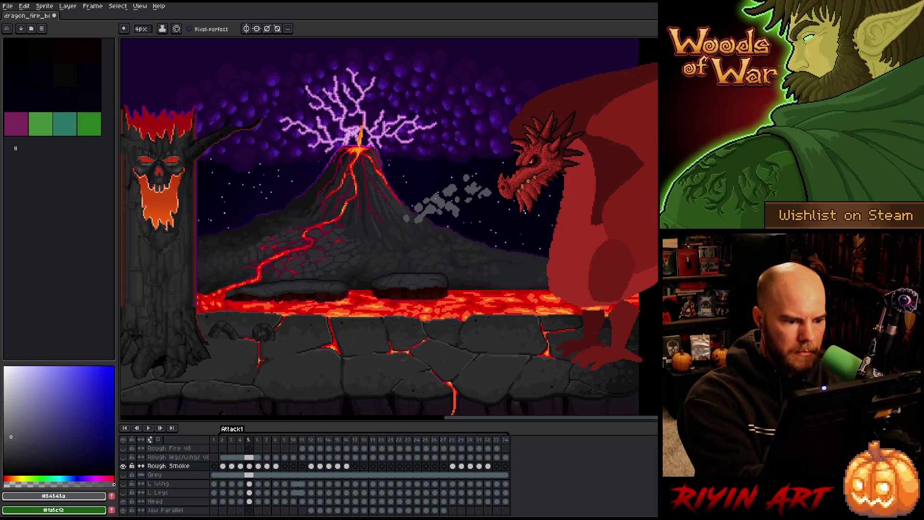
key("Left")
key("Right")
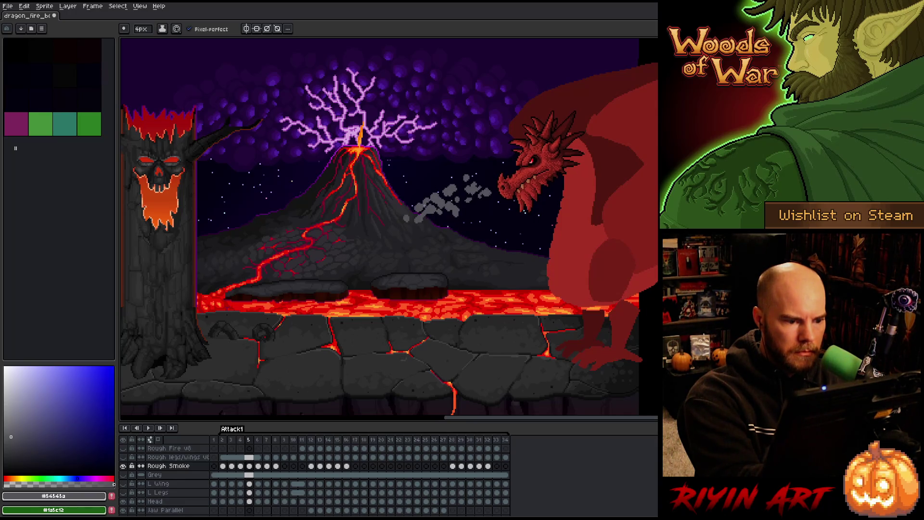
key("Left")
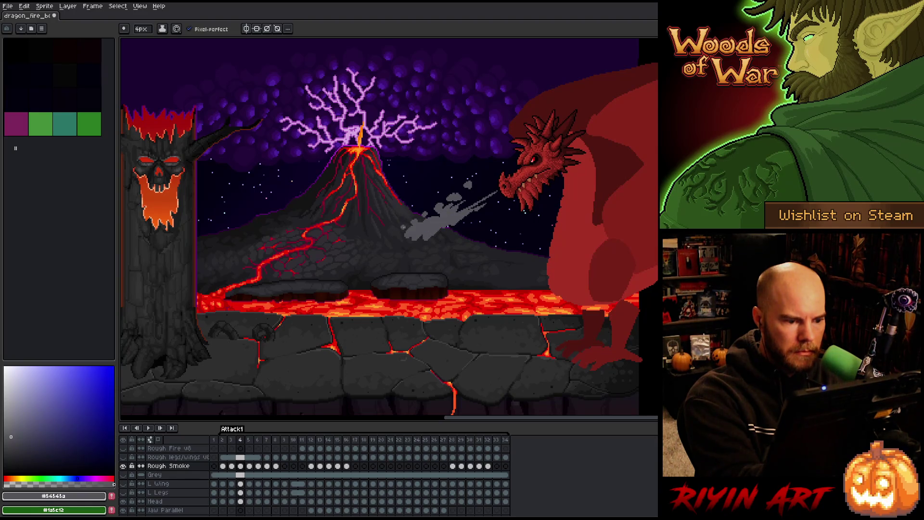
key("Right")
key("Left")
key("Right")
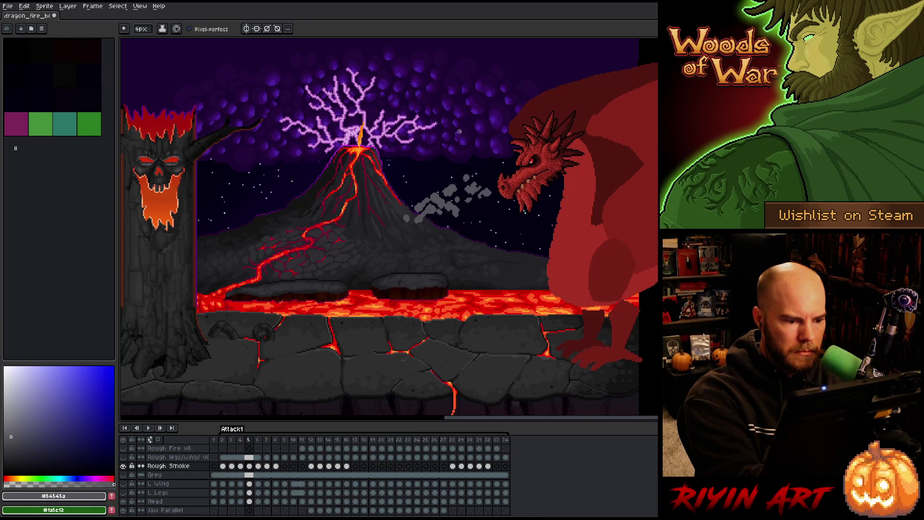
key("Left")
key("Right")
key("Left")
key("Right")
key("Left")
key("Right")
key("Left")
key("Right")
key("Right")
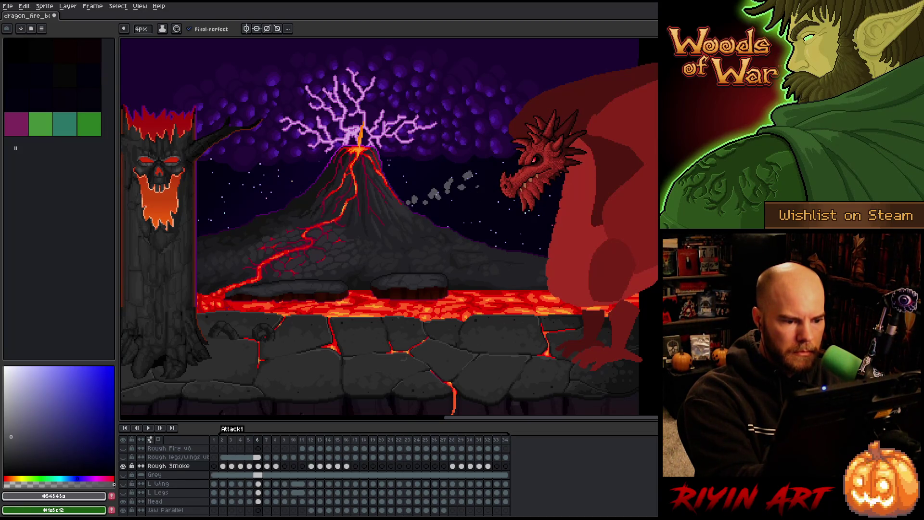
Step: Compare frames 5 and 6, then play and stop the animation preview
key("Left")
key("Right")
key("Left")
key("Right")
key("Left")
key("Right")
key("Left")
key("Right")
key("Left")
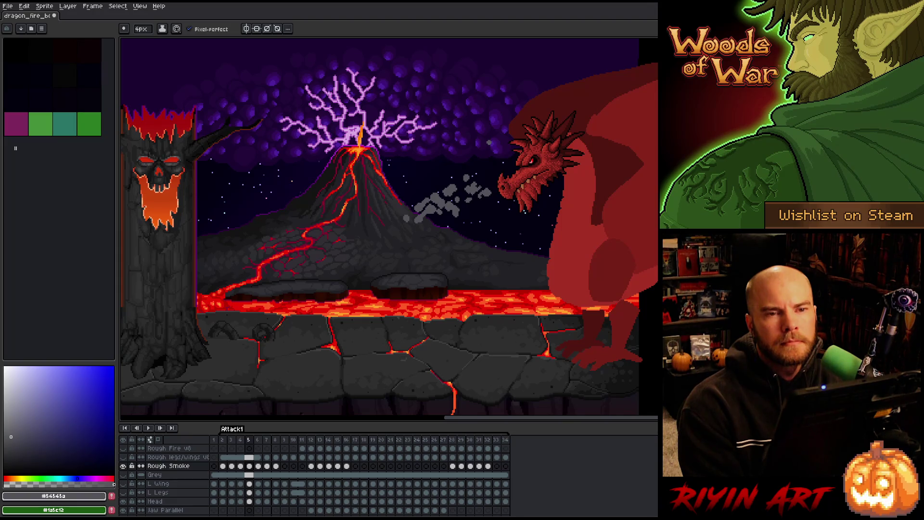
key("Return")
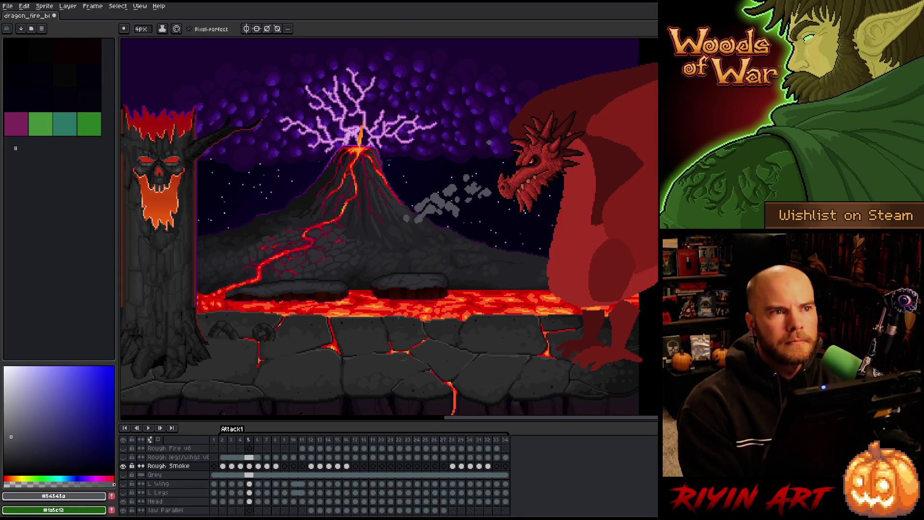
key("Return")
key("Return")
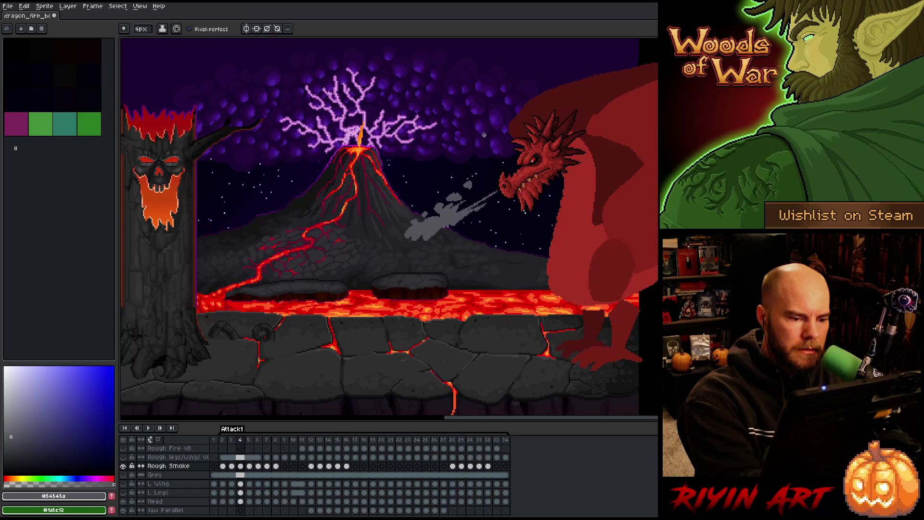
Step: Touch up the smoke, alternating the 1px pencil and 4px eraser
key("b")
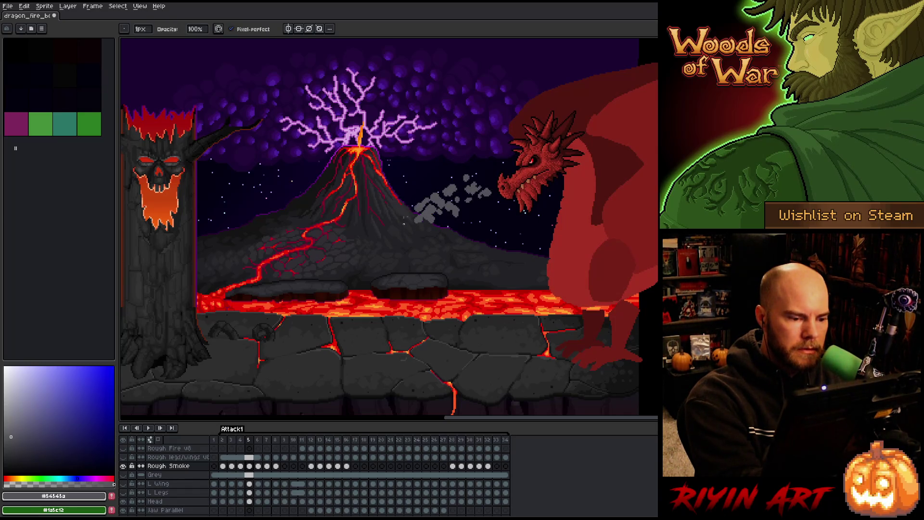
key("e")
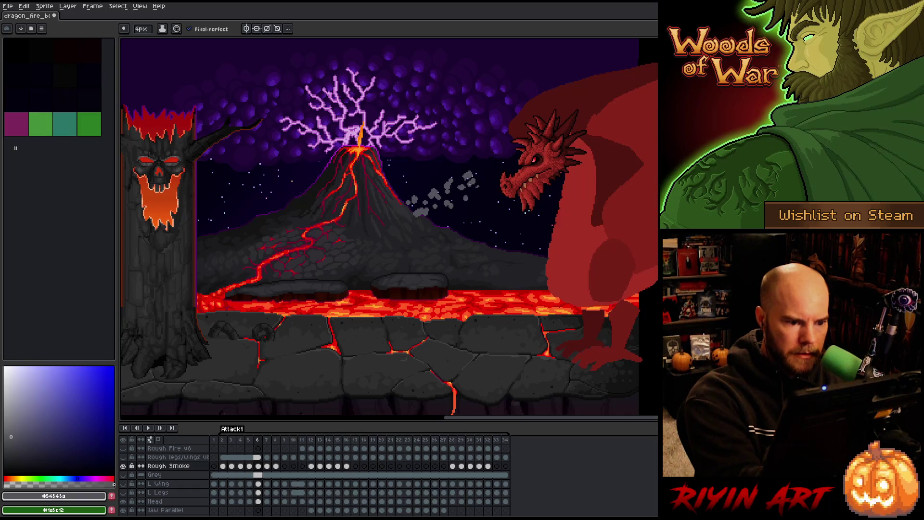
key("b")
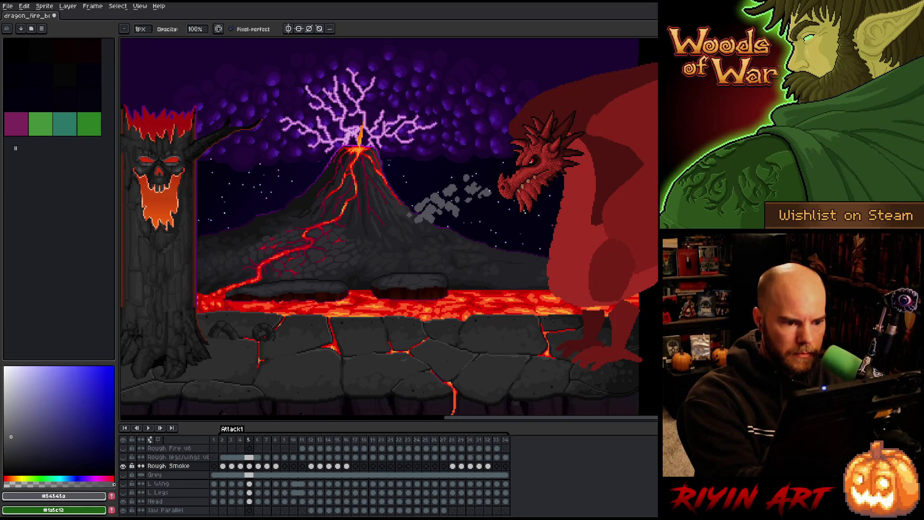
key("e")
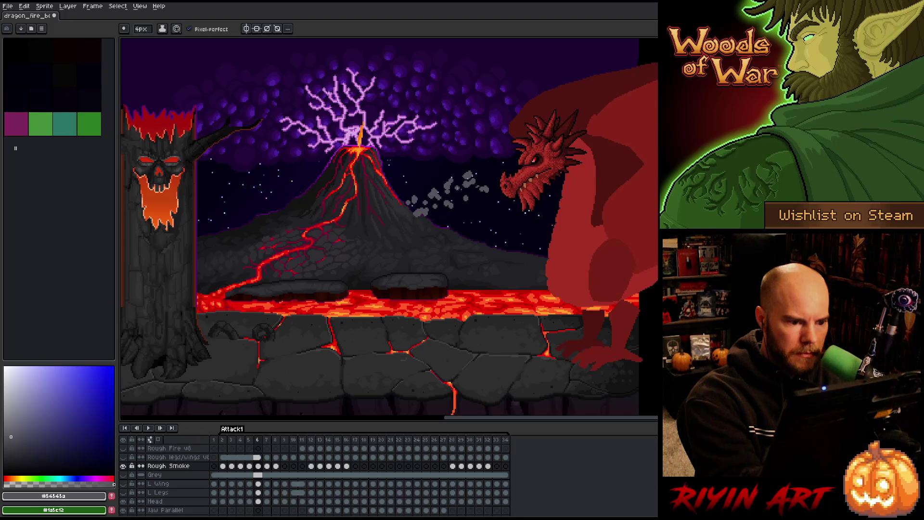
key("b")
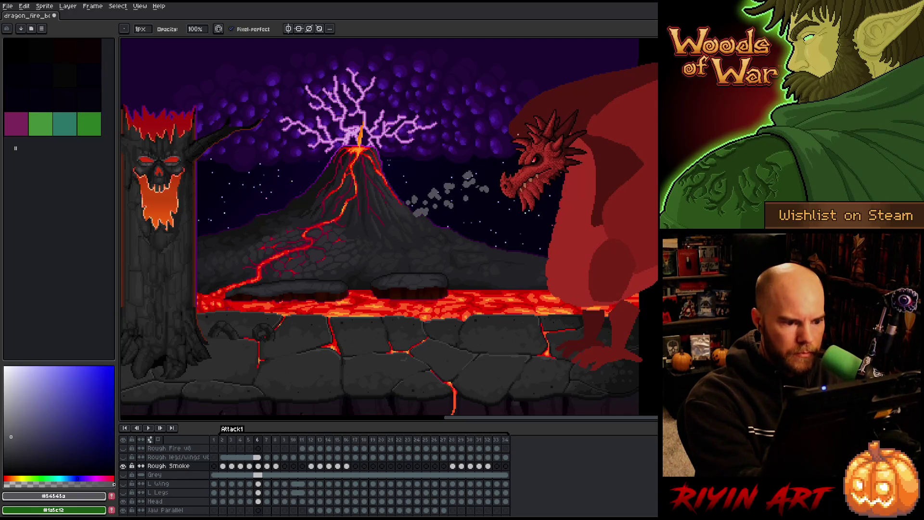
key("e")
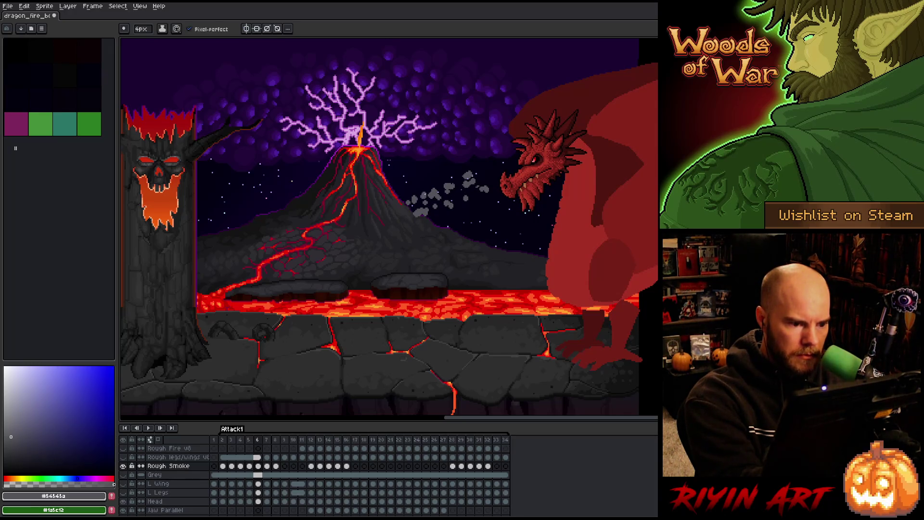
Step: Select the small smoke puffs near the volcano and nudge them down two pixels
key("m")
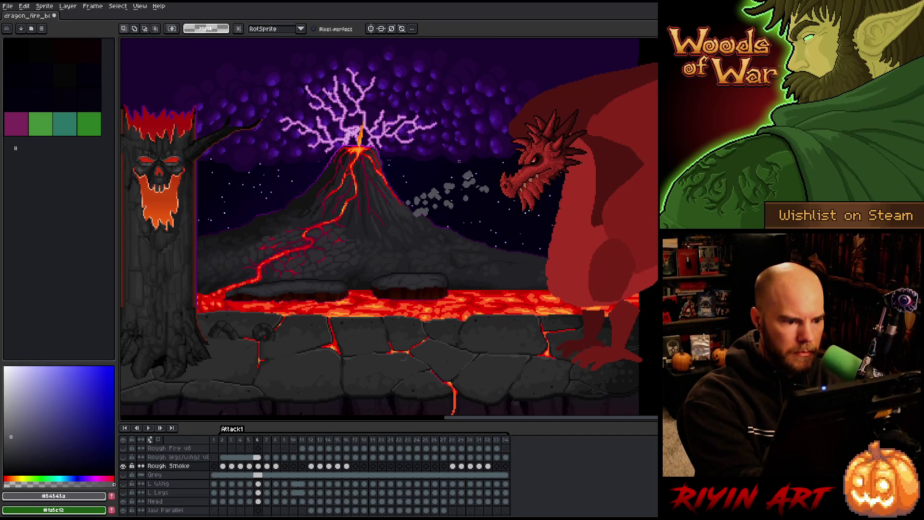
left_click_drag(397, 188, 413, 212)
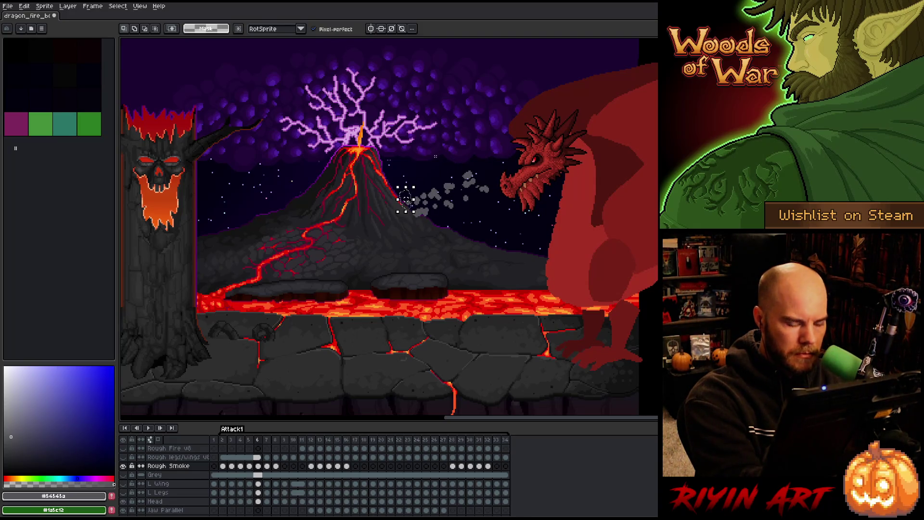
key("Down")
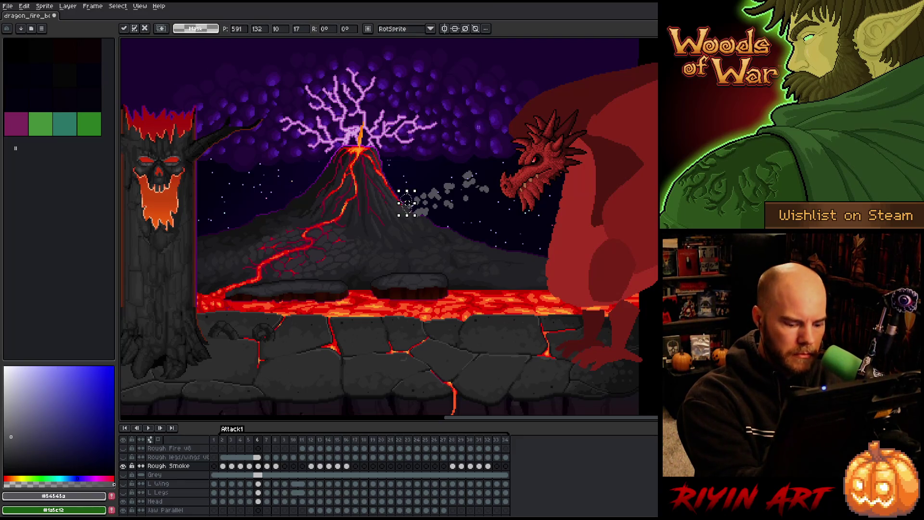
key("Return")
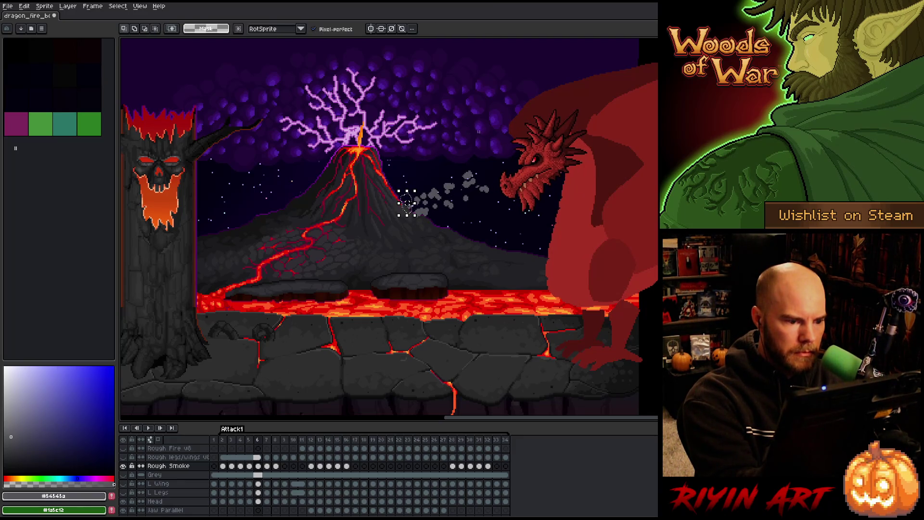
key("Down")
key("Down")
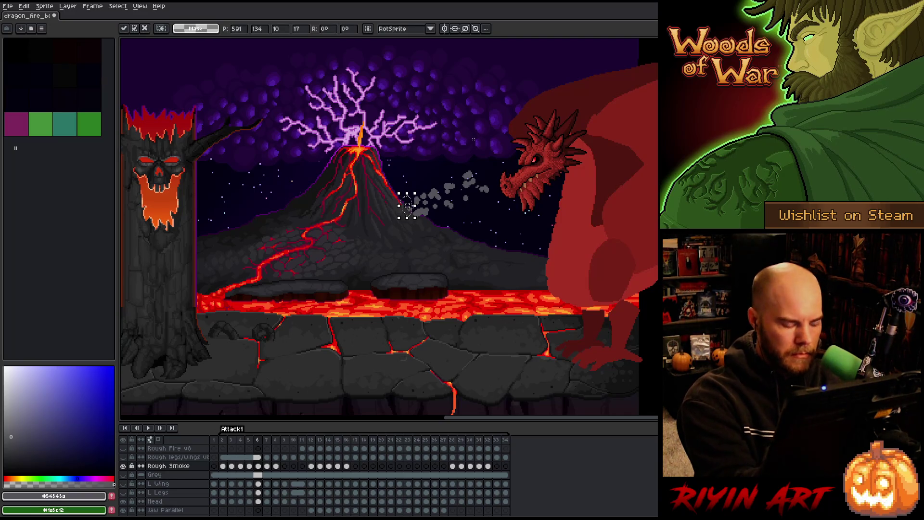
key("Return")
Step: Flip between frames 5 and 6 to check the smoke drifts smoothly
key("Left")
key("Right")
key("Left")
key("Right")
key("Left")
key("Right")
key("b")
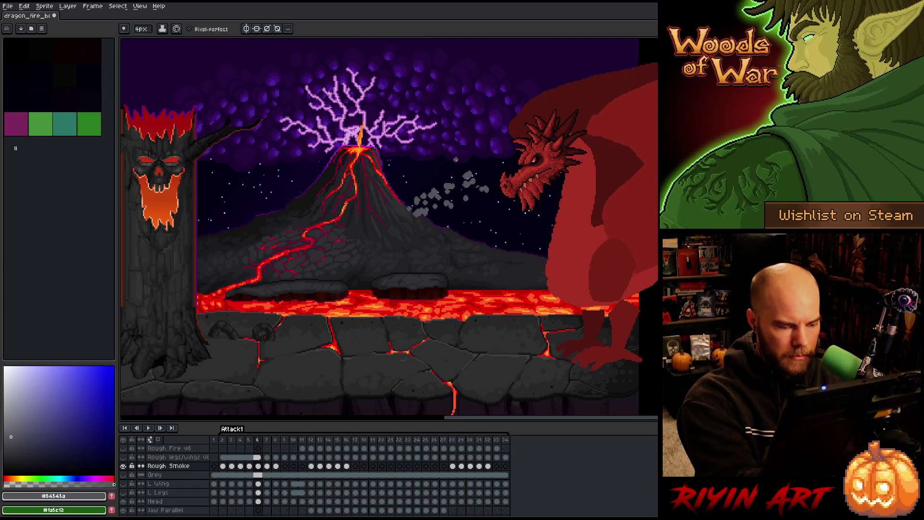
key("Left")
Step: Flip between frames 5, 6 and 7 to compare the smoke puffs
key("Right")
key("Left")
key("Right")
key("Right")
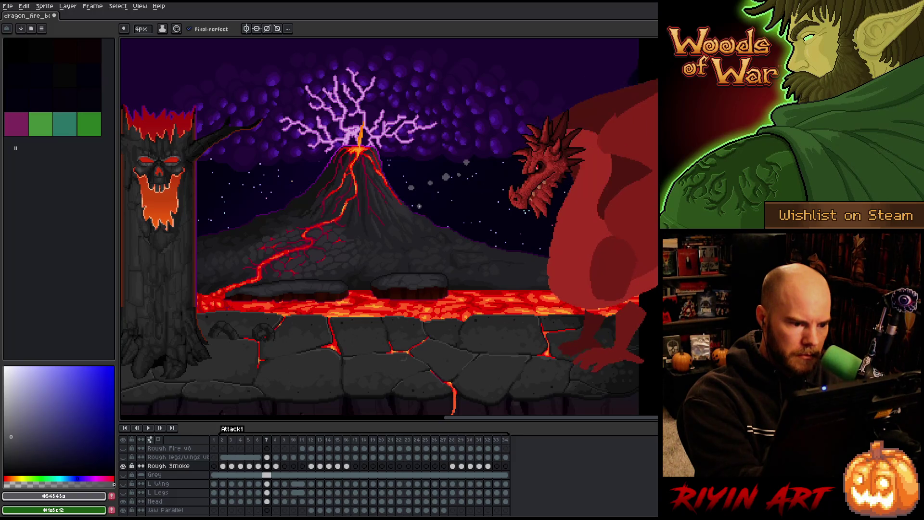
key("Left")
key("Right")
key("Left")
key("Right")
key("Left")
key("Right")
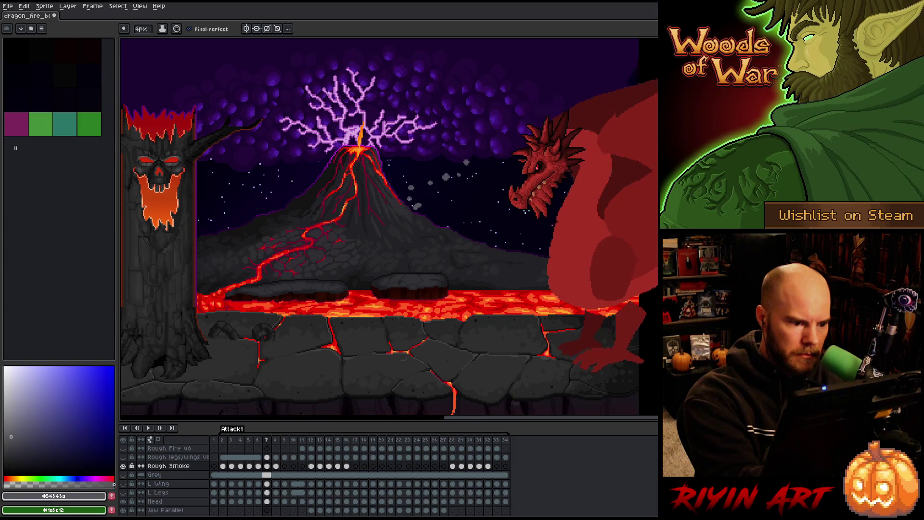
key("Left")
key("Right")
key("Left")
key("Right")
Step: On frame 7, marquee-select a smoke puff and commit its new position
key("b")
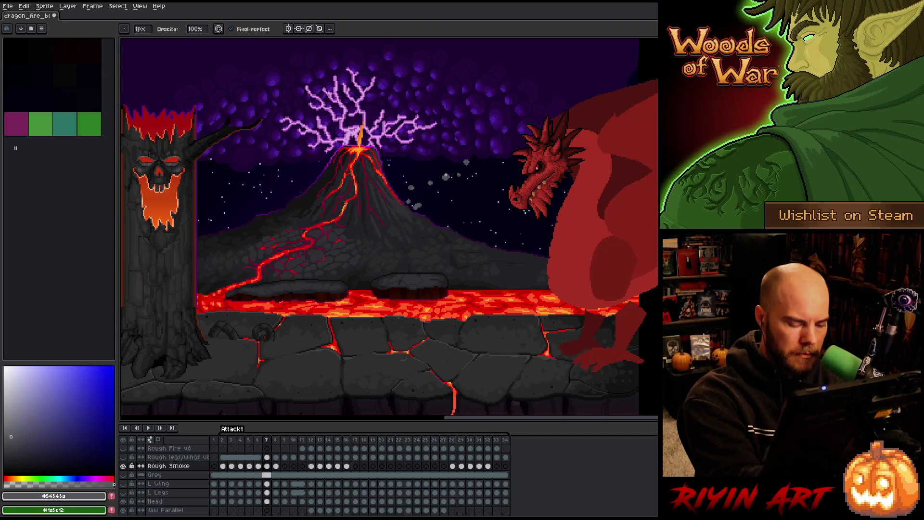
key("Left")
key("Right")
key("m")
left_click_drag(401, 172, 422, 194)
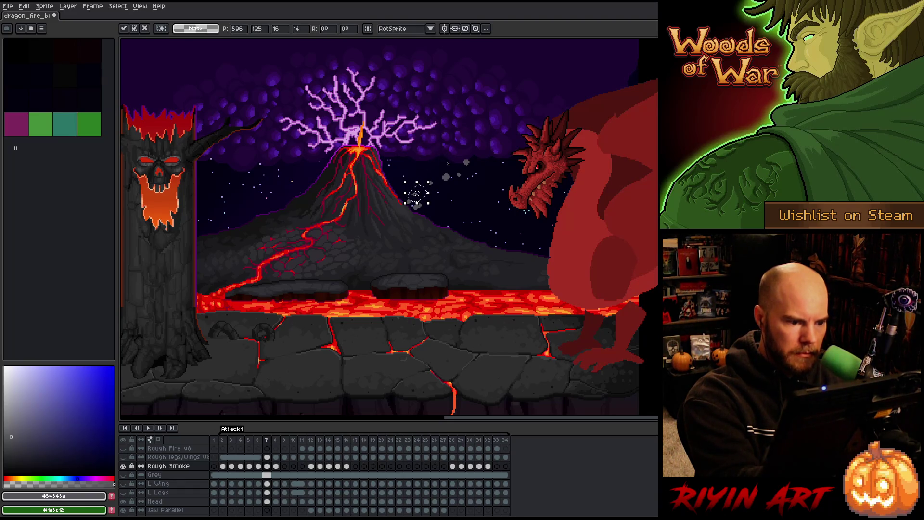
key("ctrl+d")
Step: Flip between frames 6 and 7 to check the repositioned smoke
key("Left")
key("Left")
key("Right")
key("Right")
key("Left")
key("Right")
key("Left")
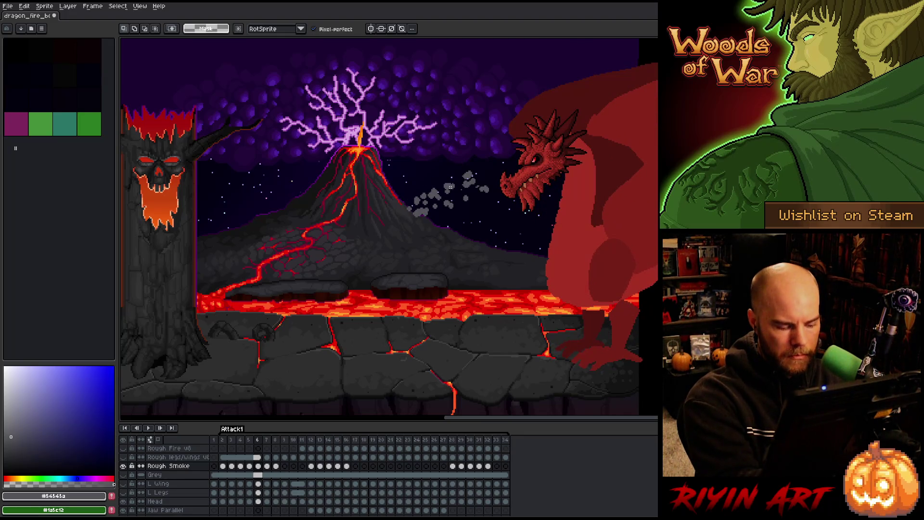
key("b")
key("Right")
key("Left")
key("Right")
key("Left")
key("Right")
key("Left")
key("Right")
key("Left")
key("Right")
key("Left")
key("Right")
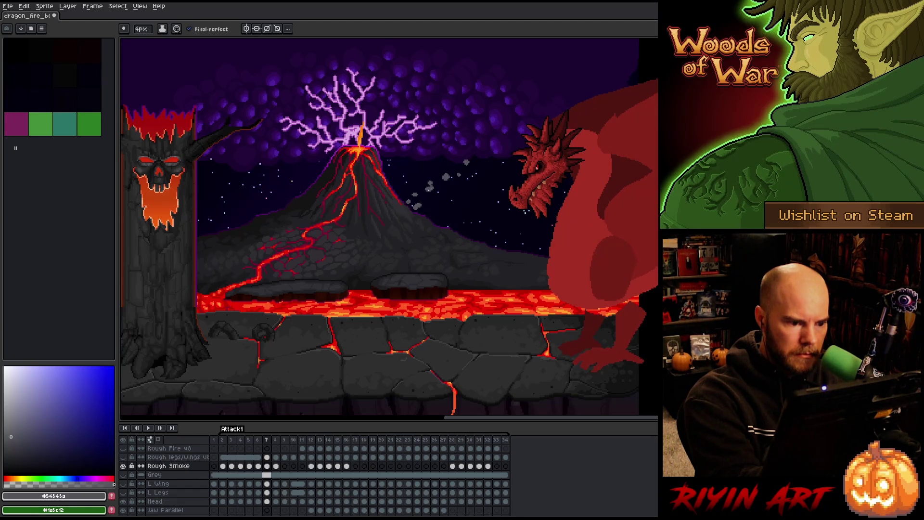
Step: Select the smoke puff right of the volcano on frame 7 and commit the move
key("e")
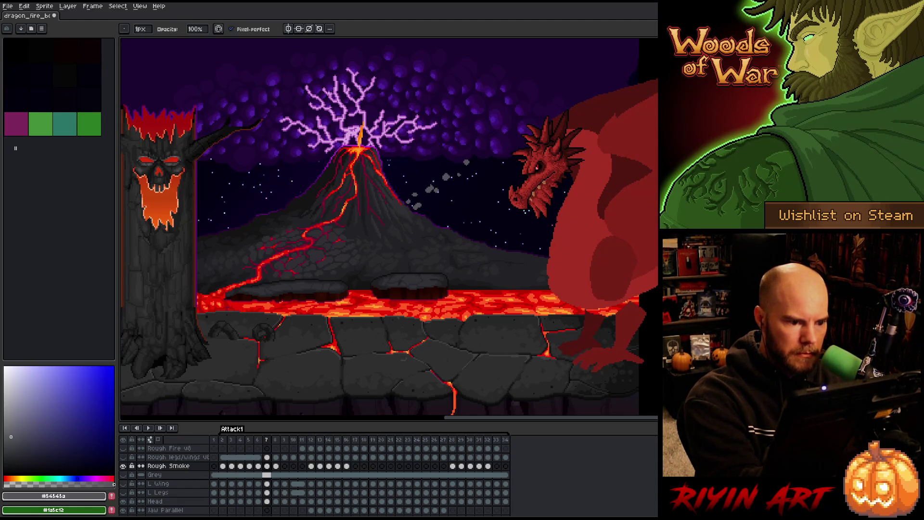
key("Left")
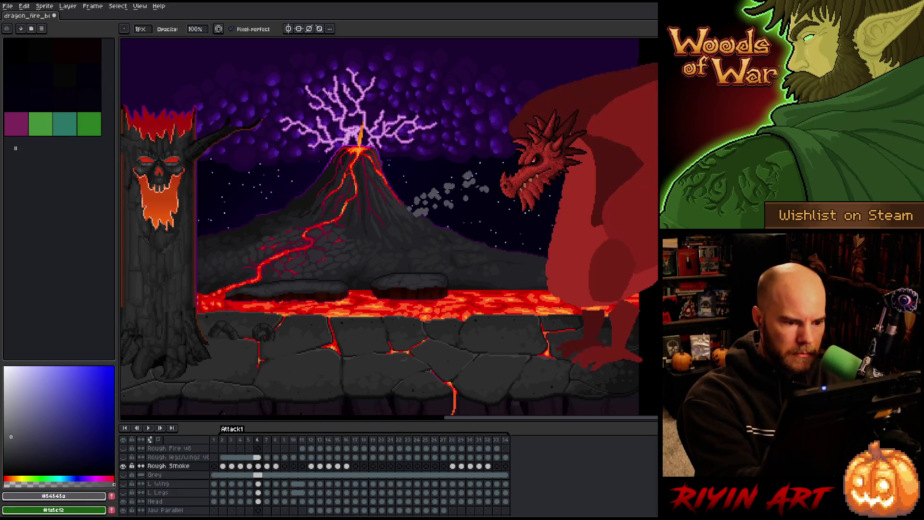
key("Right")
key("Left")
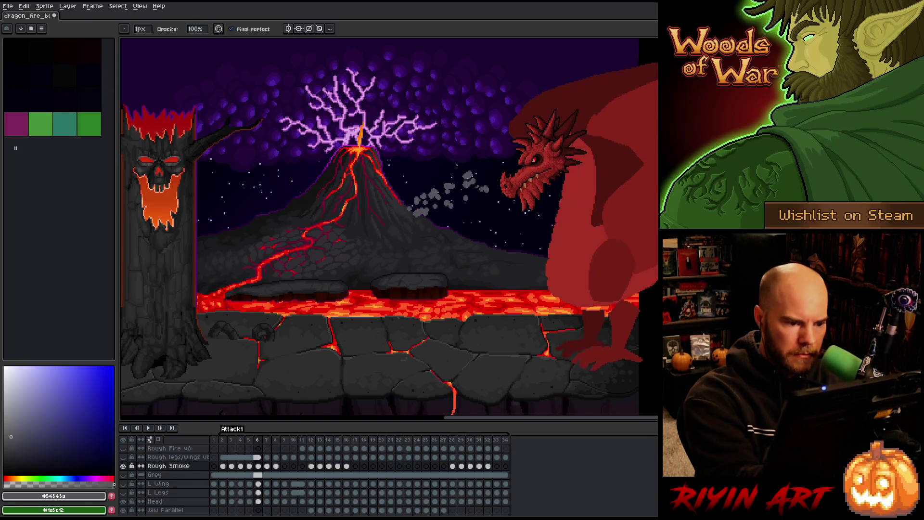
key("Right")
key("m")
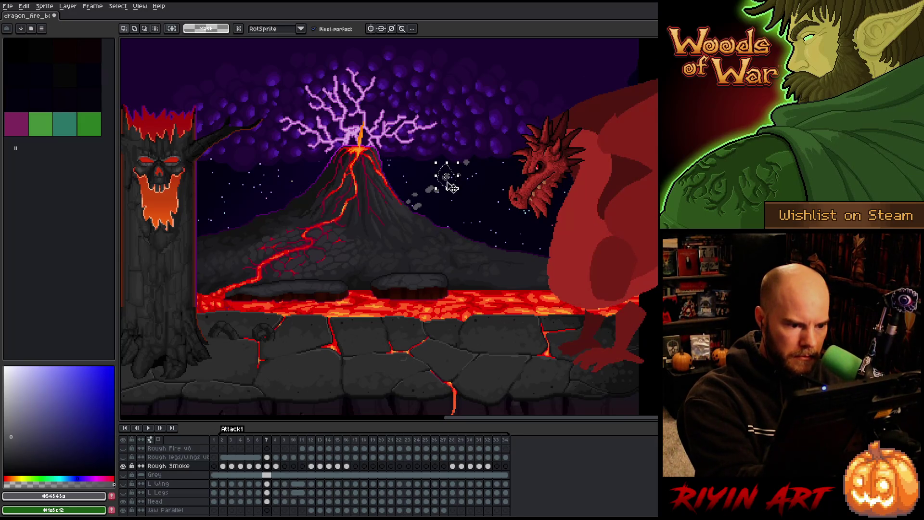
mouse_move(446, 176)
left_mouse_down()
mouse_move(469, 152)
mouse_move(450, 192)
left_mouse_up()
key("ctrl+d")
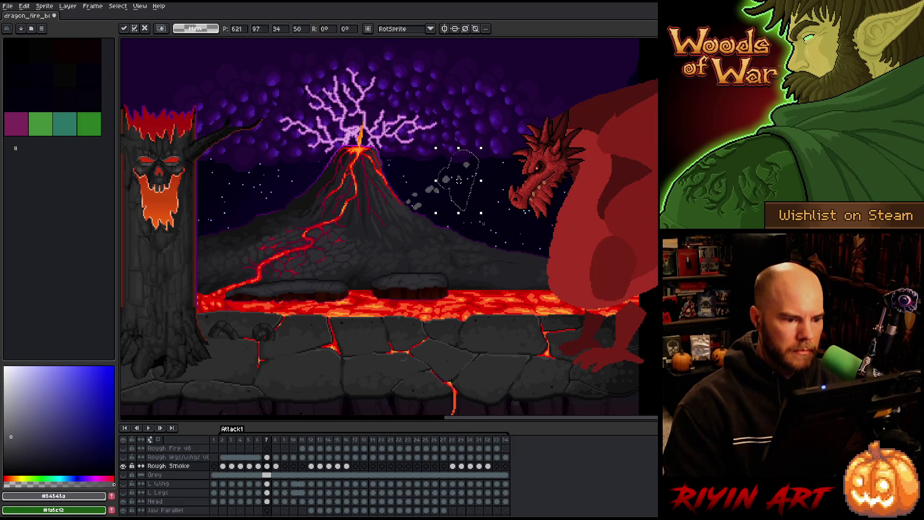
Step: Recheck frames 6 and 7, then set the pencil brush to 1px
key("Left")
key("Right")
key("Left")
key("Right")
key("Left")
key("Right")
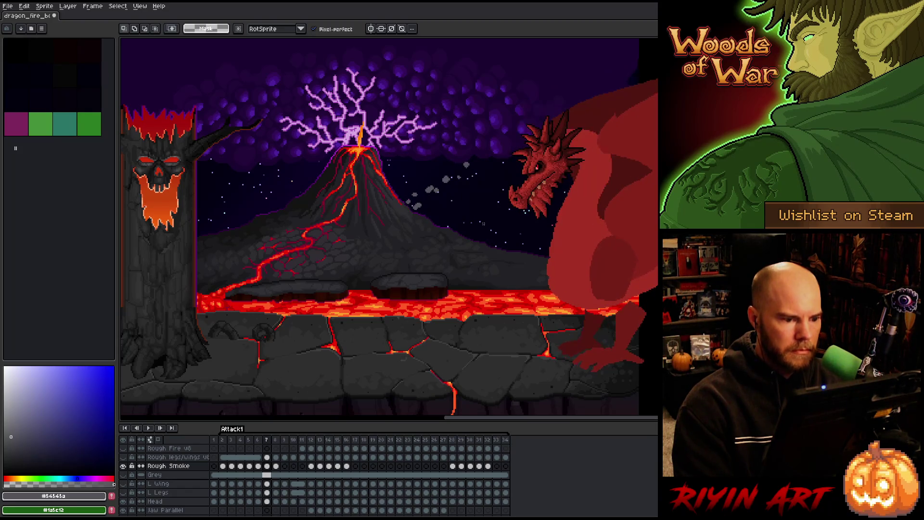
key("b")
left_click_drag(143, 33, 135, 33)
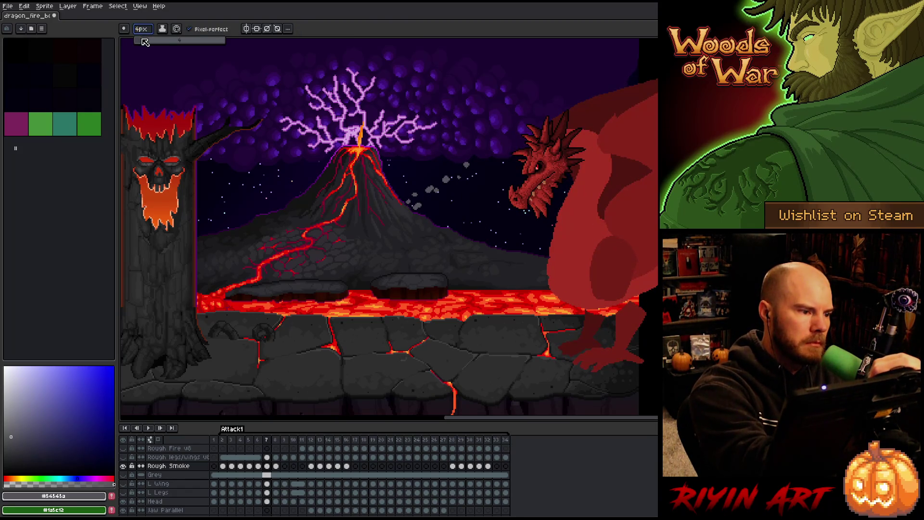
Step: Turn off pixel-perfect drawing and save the sprite
left_click(222, 30)
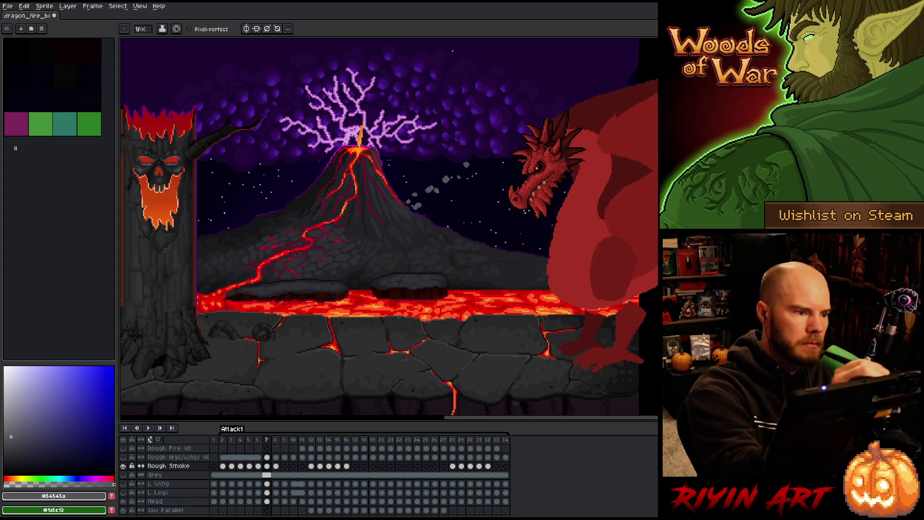
key("ctrl+s")
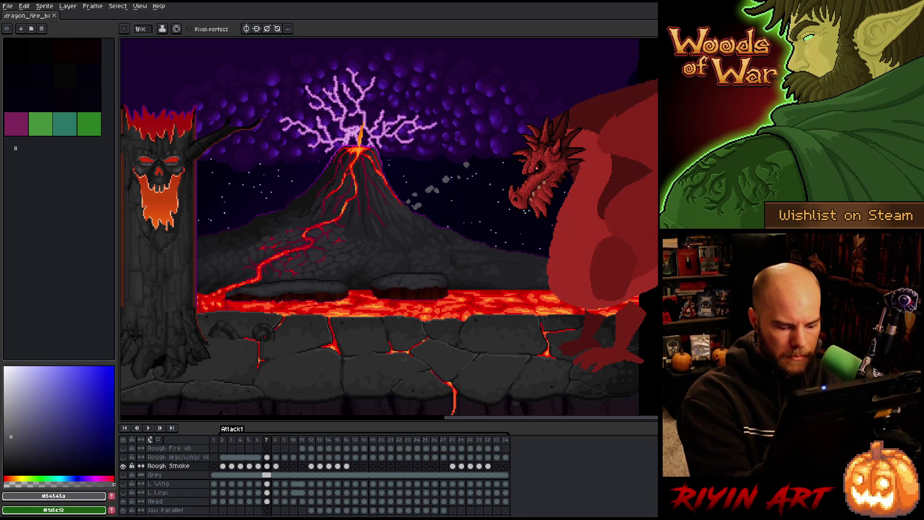
key("Left")
key("Right")
key("Left")
key("Right")
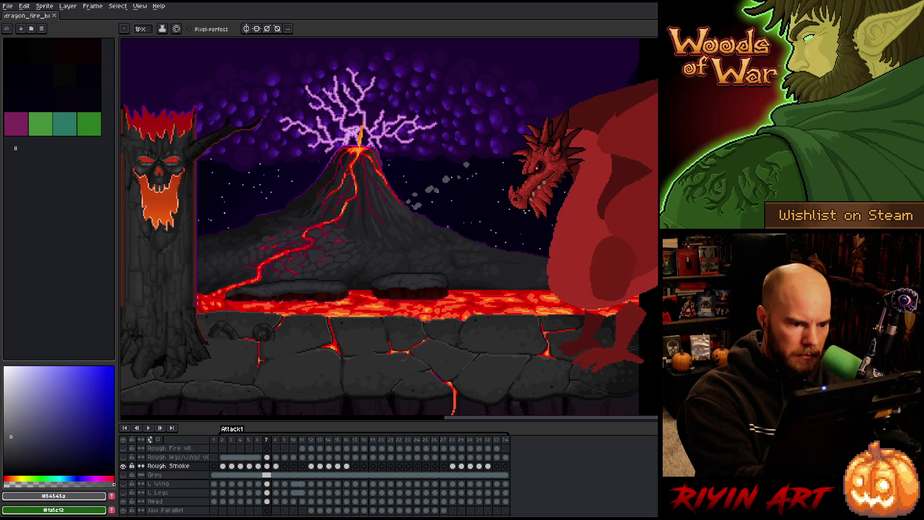
Step: Toggle between frames 6 and 7 to compare the smoke, settling on frame 7
key("Left")
key("Right")
key("Left")
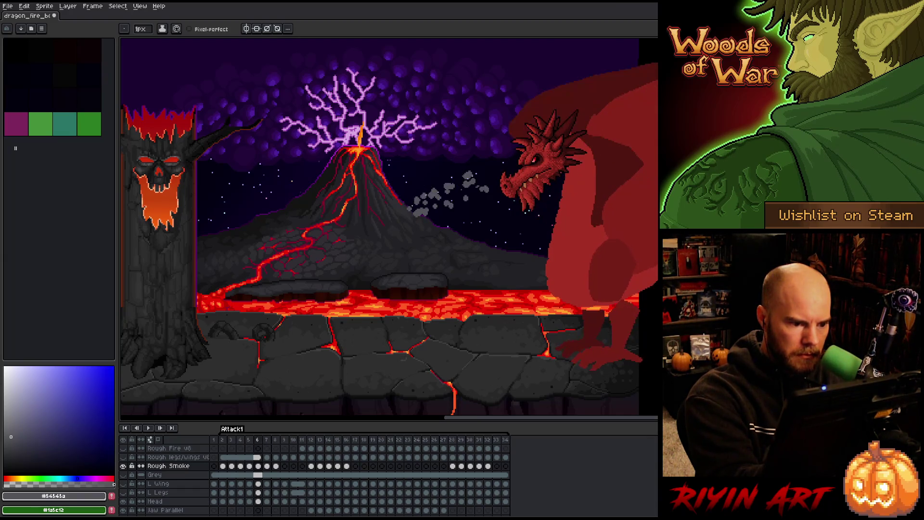
key("Right")
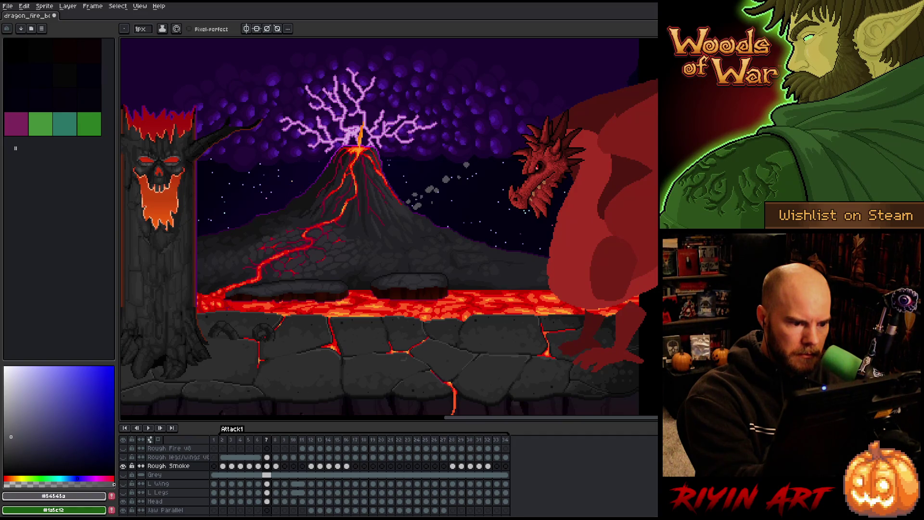
key("Left")
key("Right")
key("Left")
key("Right")
key("Left")
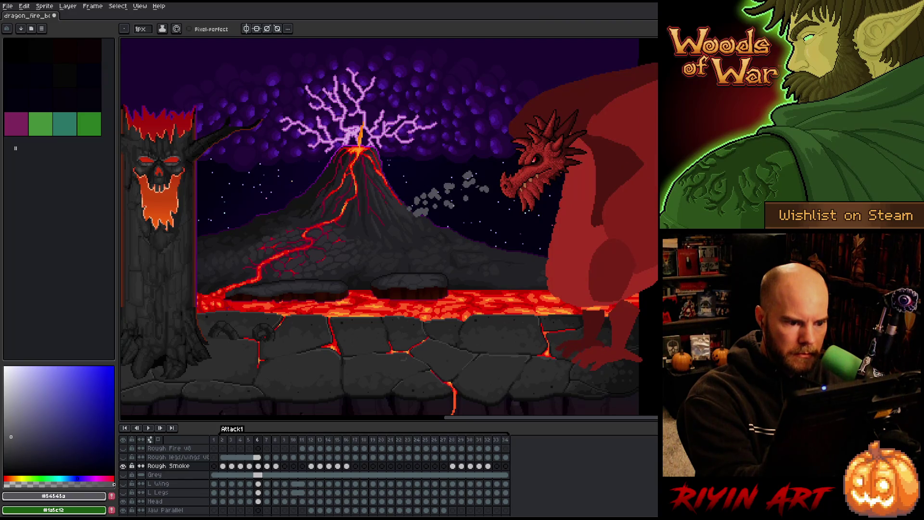
key("Right")
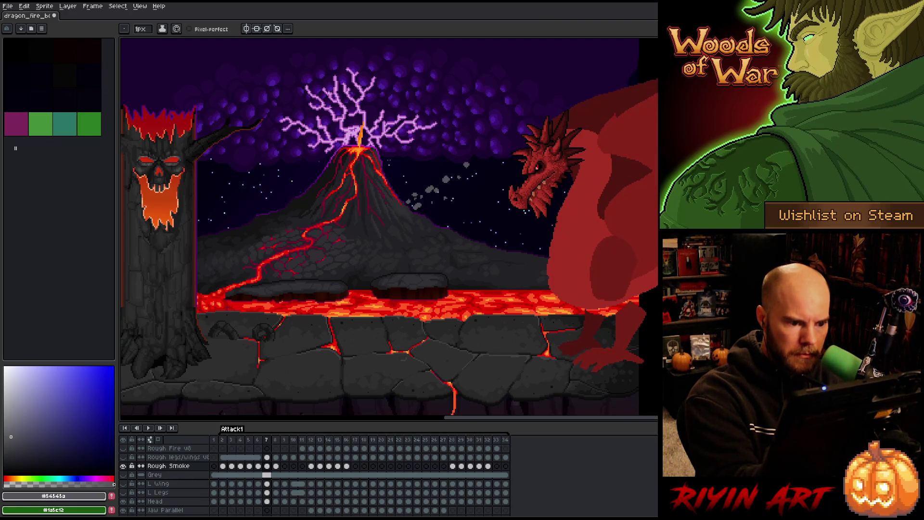
key("Right")
key("Left")
key("Right")
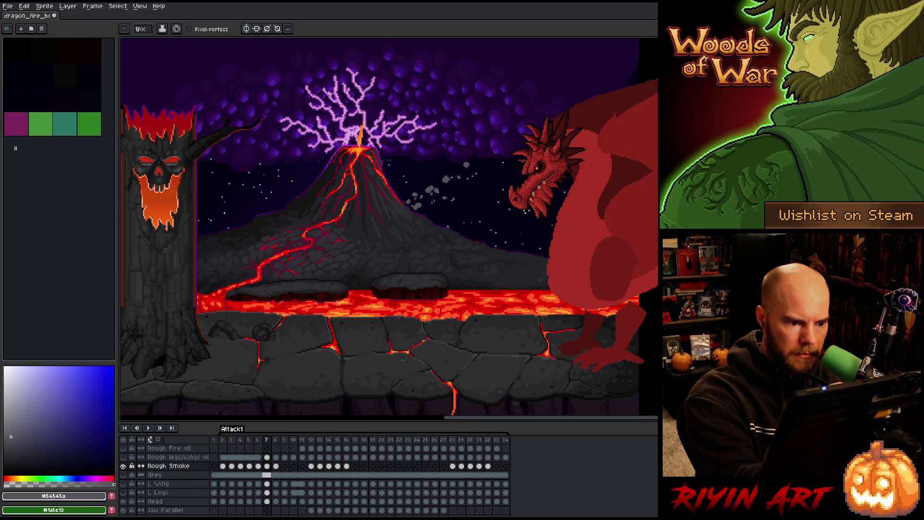
key("Left")
key("Right")
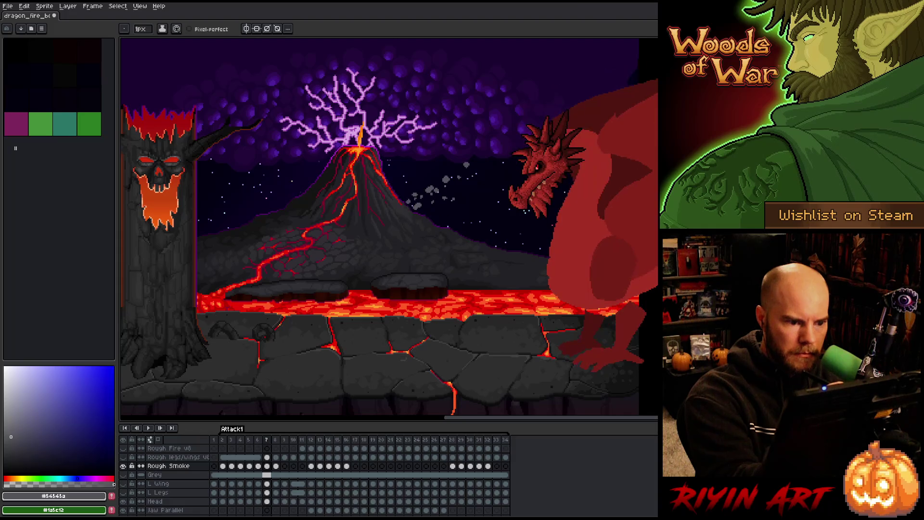
key("Left")
key("Right")
key("Left")
key("Right")
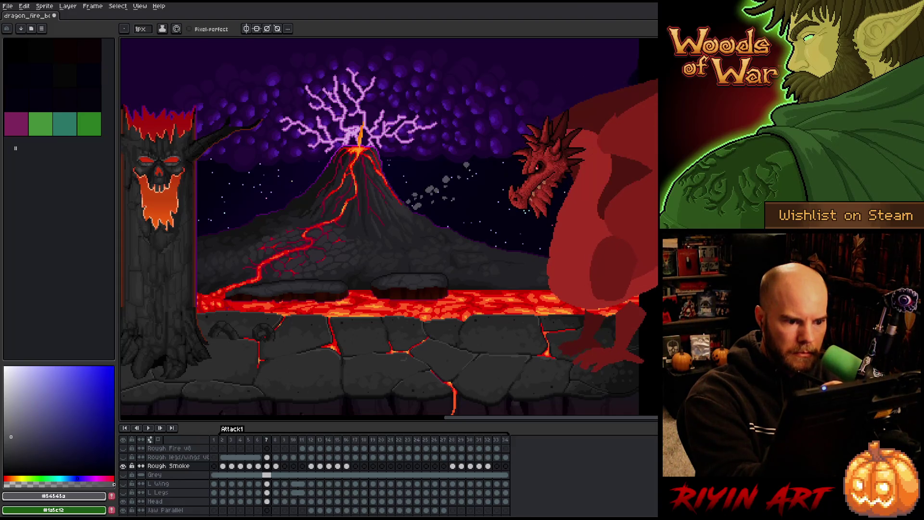
key("Left")
key("Right")
key("Left")
key("Right")
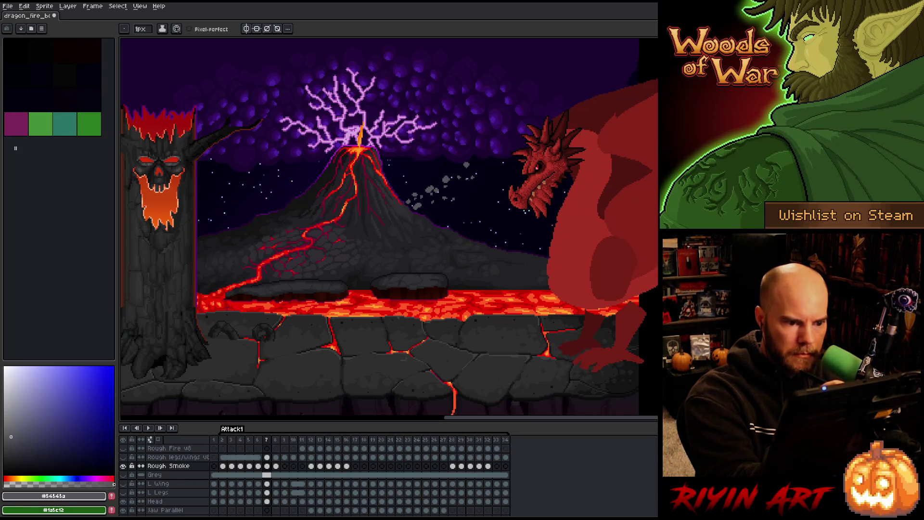
Step: Lasso the smoke puff near the dragon's snout on frame 7, nudge it, and commit
key("q")
left_click_drag(457, 155, 456, 159)
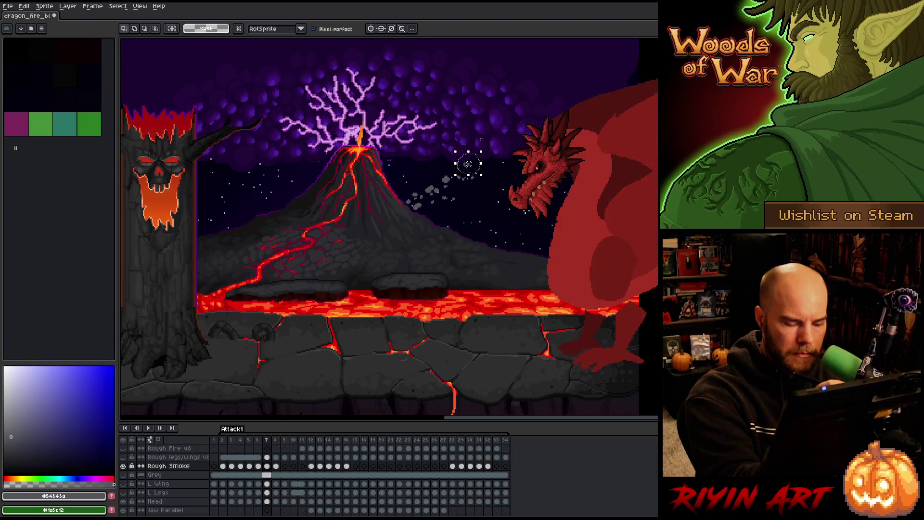
left_click(469, 166)
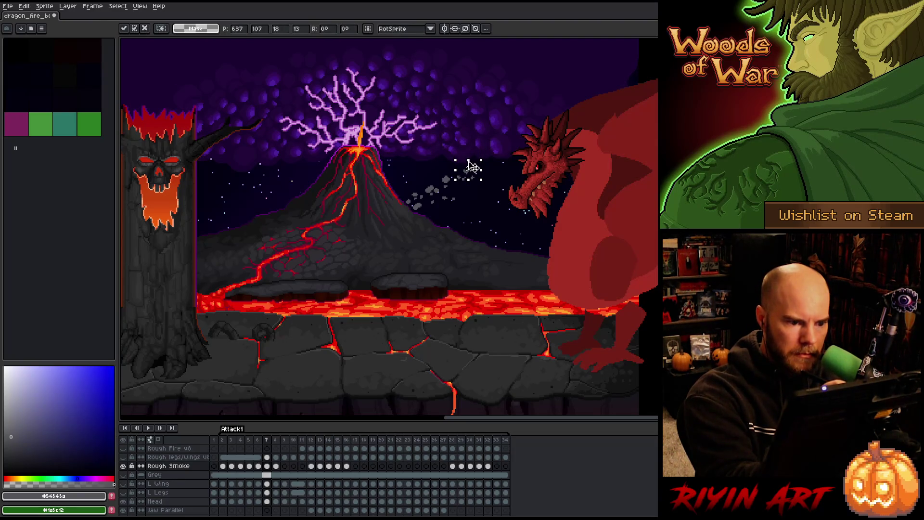
key("Return")
key("b")
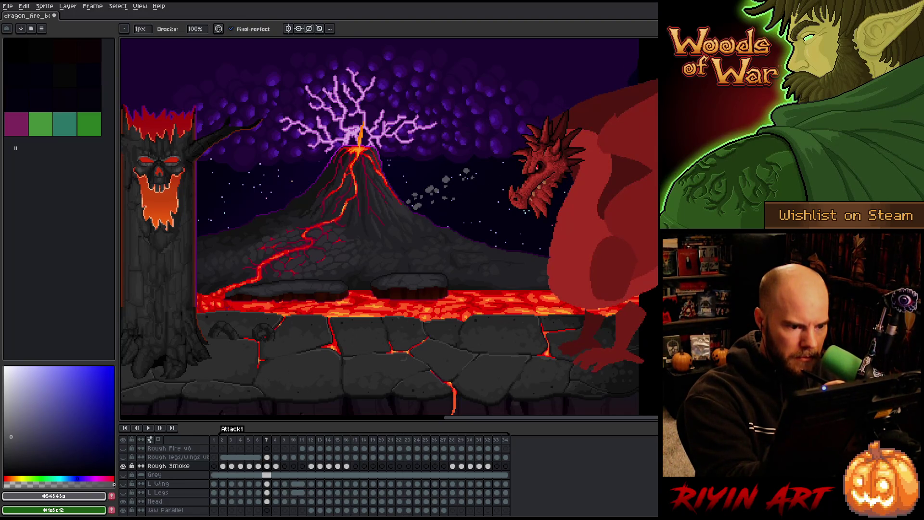
Step: Recompare frames 6 and 7, switching between eraser and pencil on frame 7
key("Left")
key("Right")
key("Left")
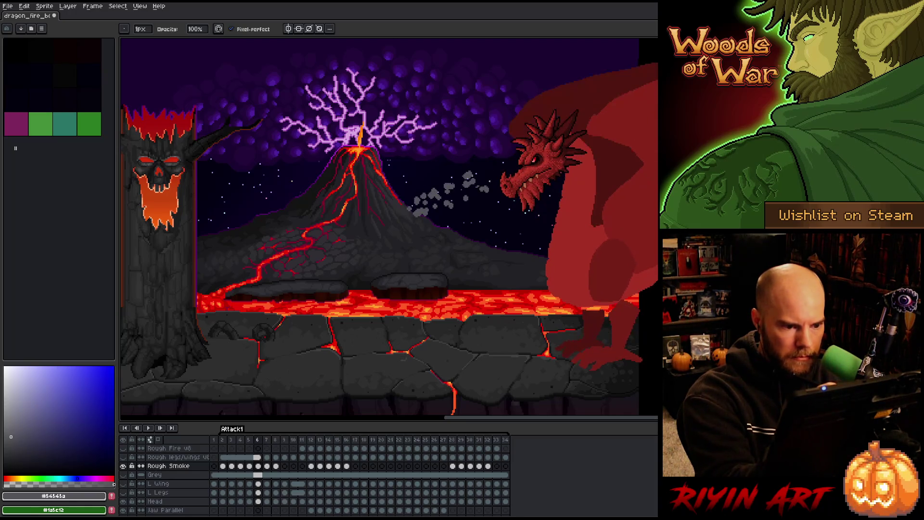
key("e")
key("Right")
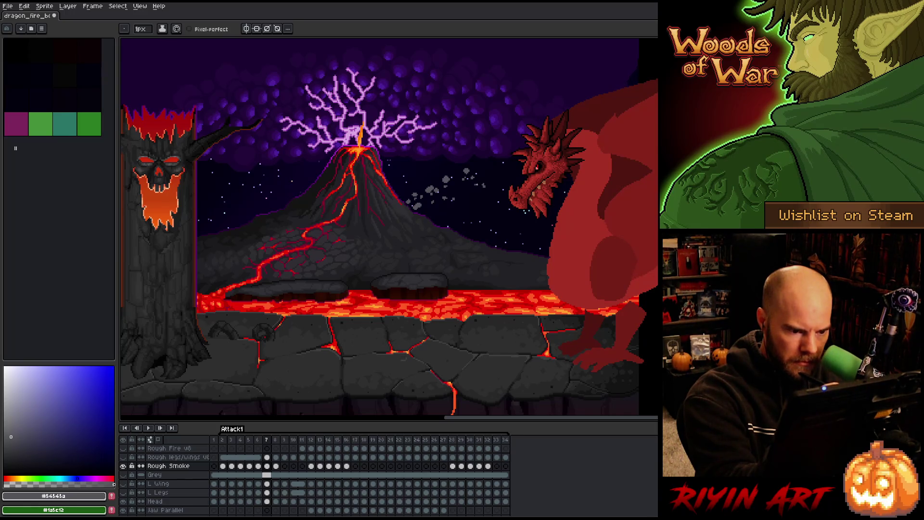
key("b")
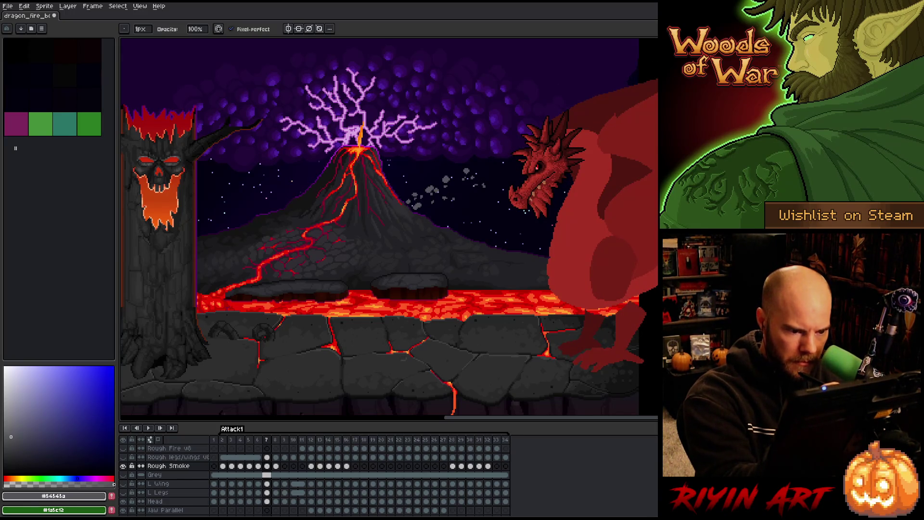
key("e")
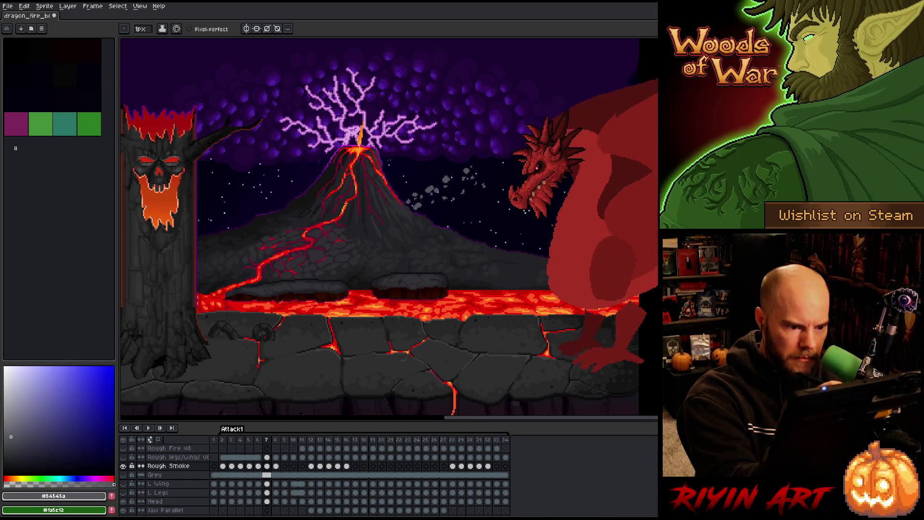
Step: Select the small smoke puff beside the snout, then preview the animation
key("m")
left_click_drag(445, 190, 460, 222)
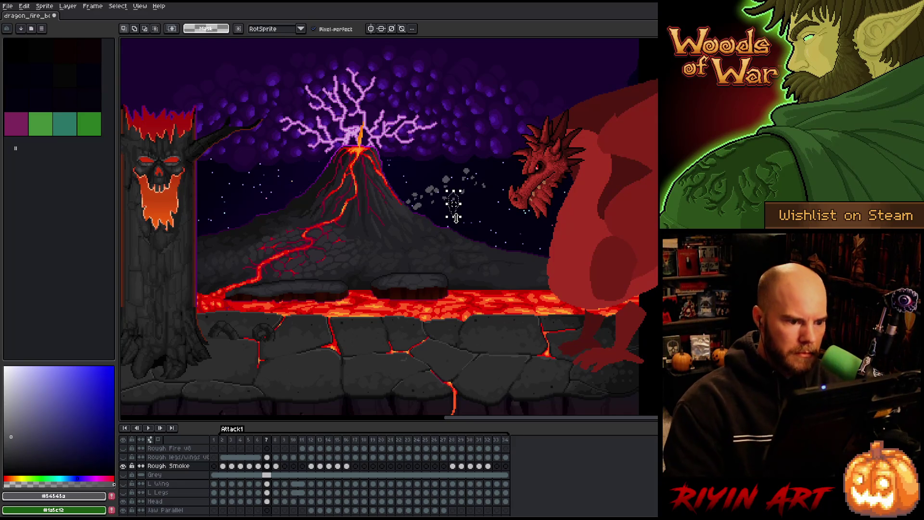
key("ctrl+d")
key("comma")
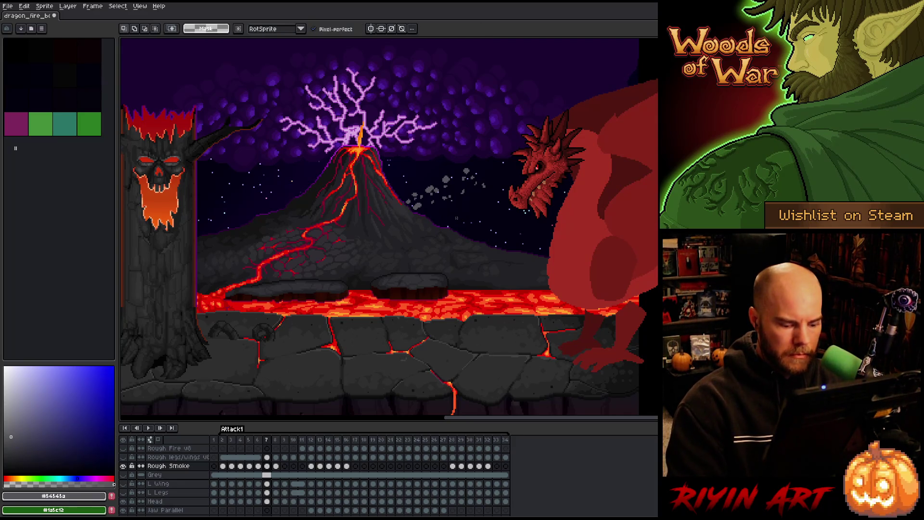
key("period")
key("comma")
key("period")
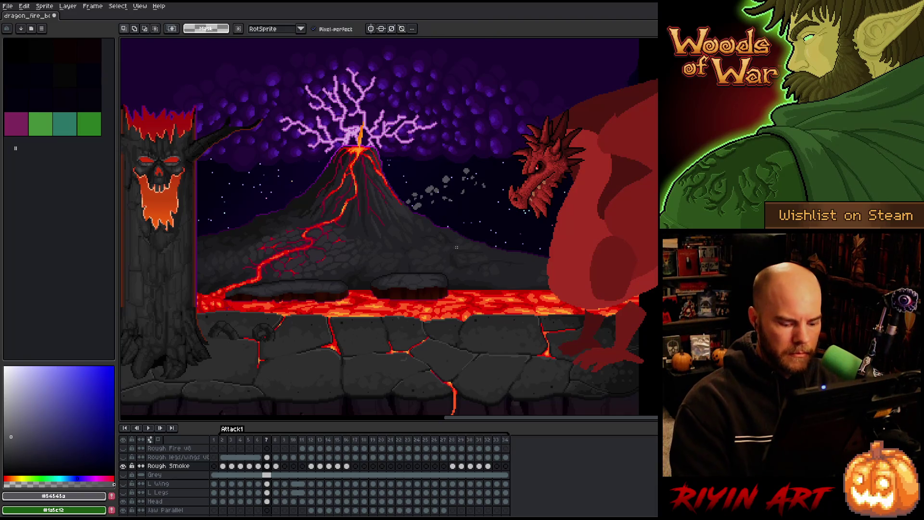
key("Return")
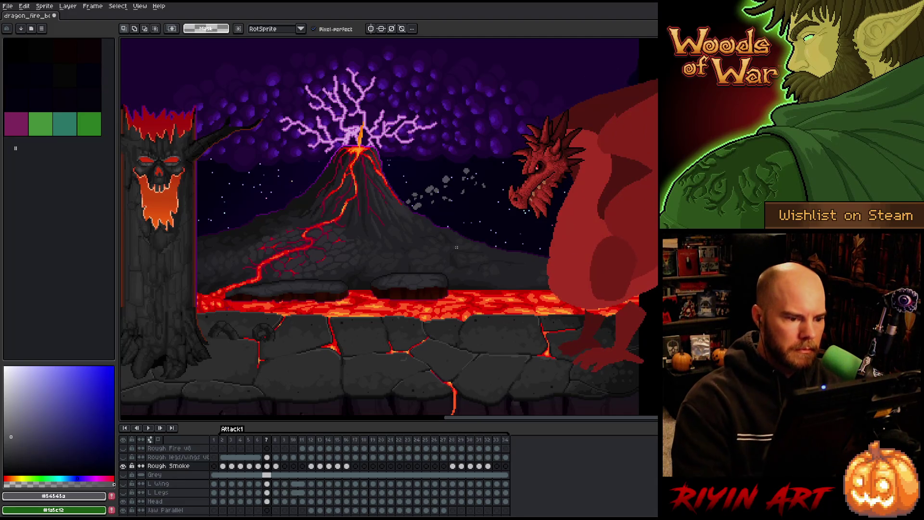
key("b")
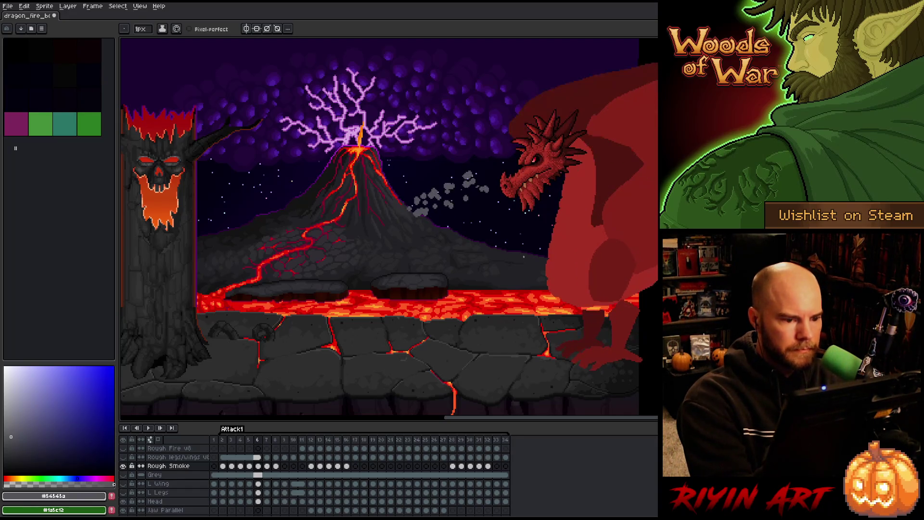
Step: Advance to frame 8 and lasso a broad area around the volcano
key("b")
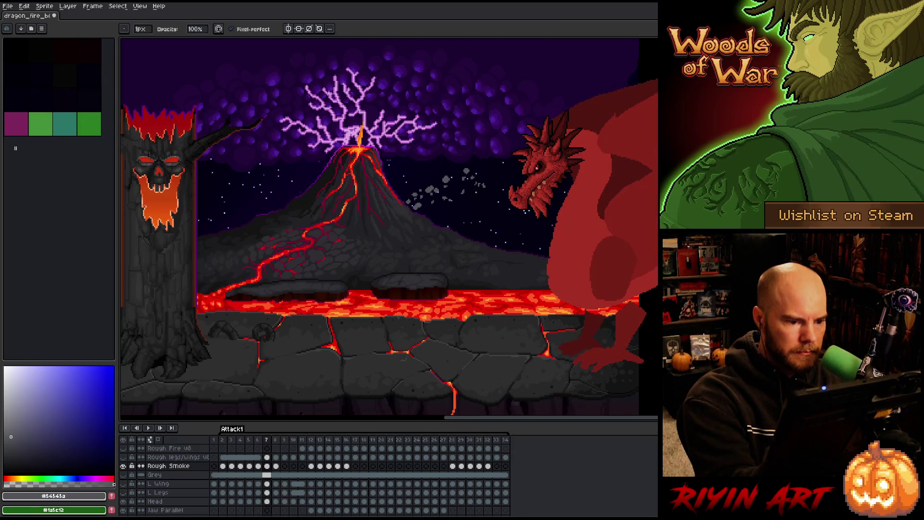
key("e")
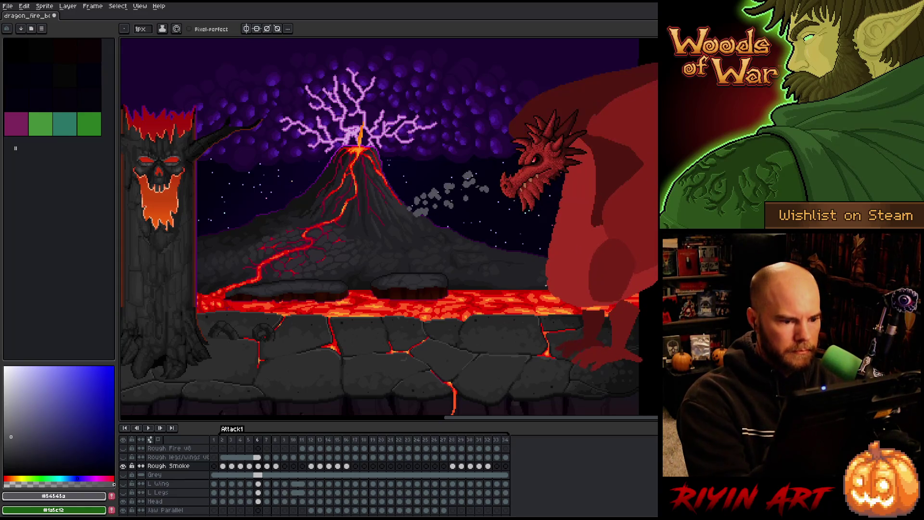
key("Left")
key("Right")
key("Left")
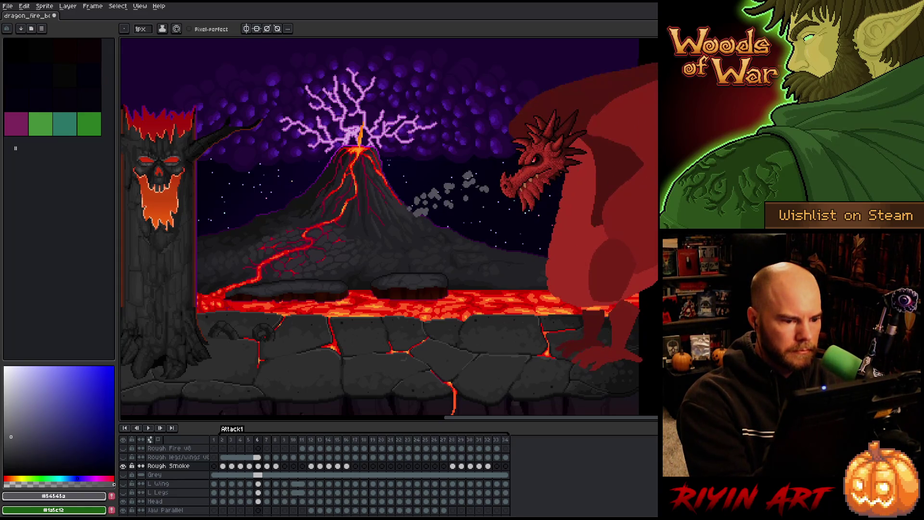
key("Right")
key("Left")
key("Right")
key("Right")
key("Left")
key("Right")
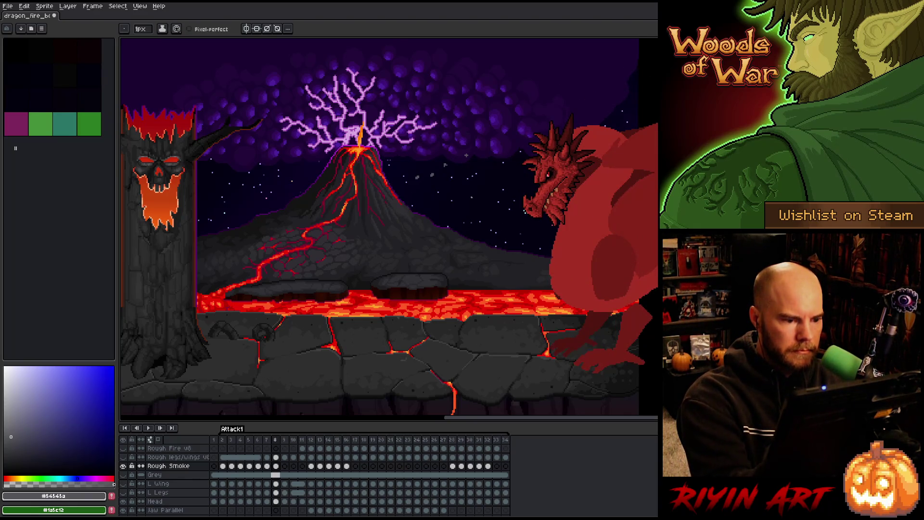
key("q")
mouse_move(288, 336)
left_mouse_down()
mouse_move(414, 269)
mouse_move(292, 337)
left_mouse_up()
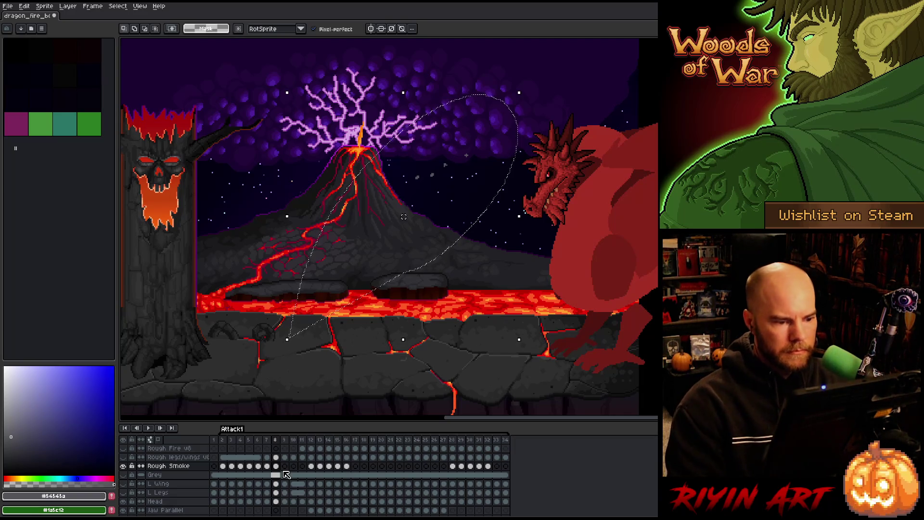
Step: Drop the selection, take the pencil, and compare the smoke puffs between frames 7 and 8
key("ctrl+d")
key("Left")
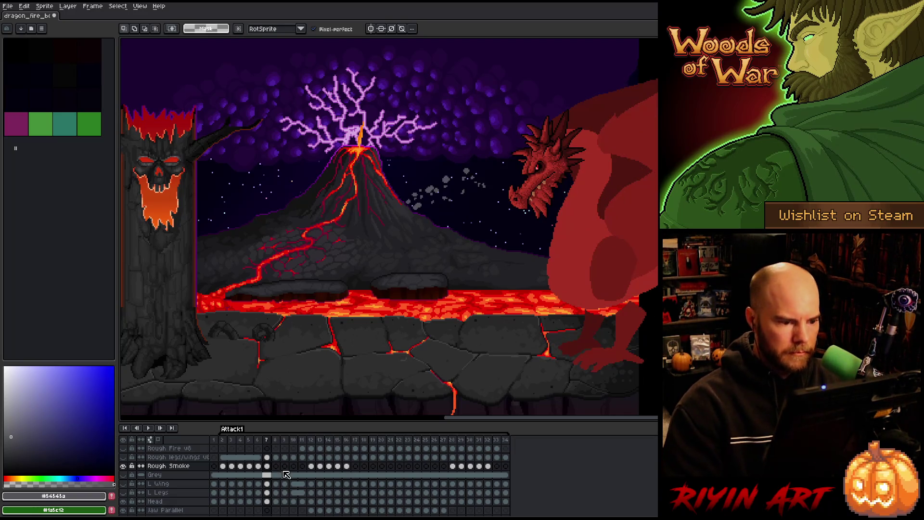
key("b")
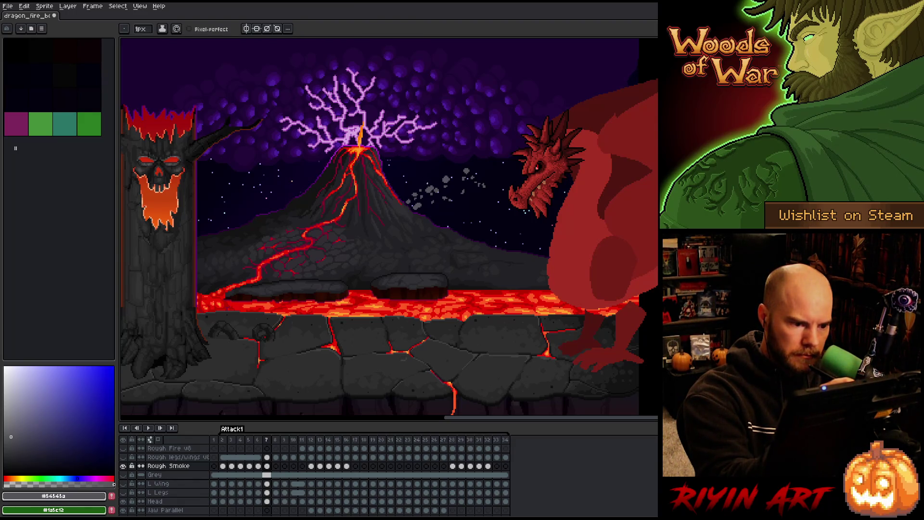
key("Right")
key("Left")
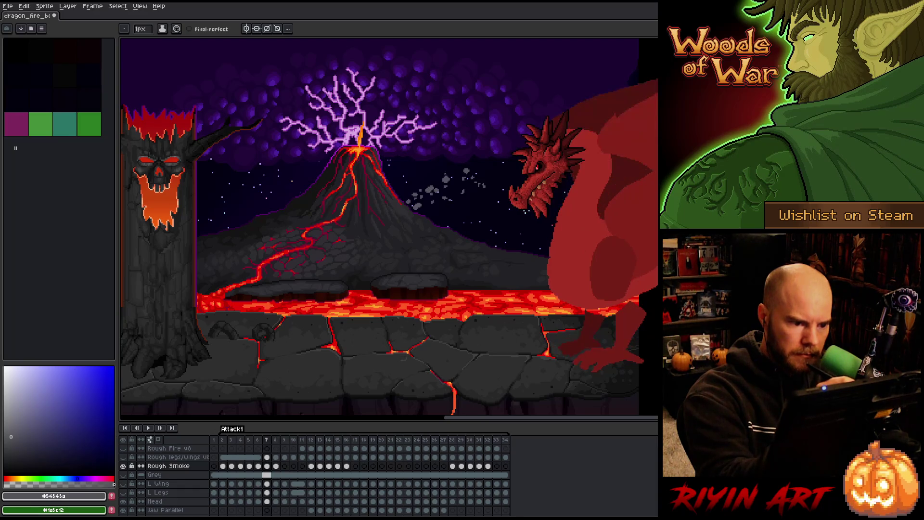
key("Right")
key("Left")
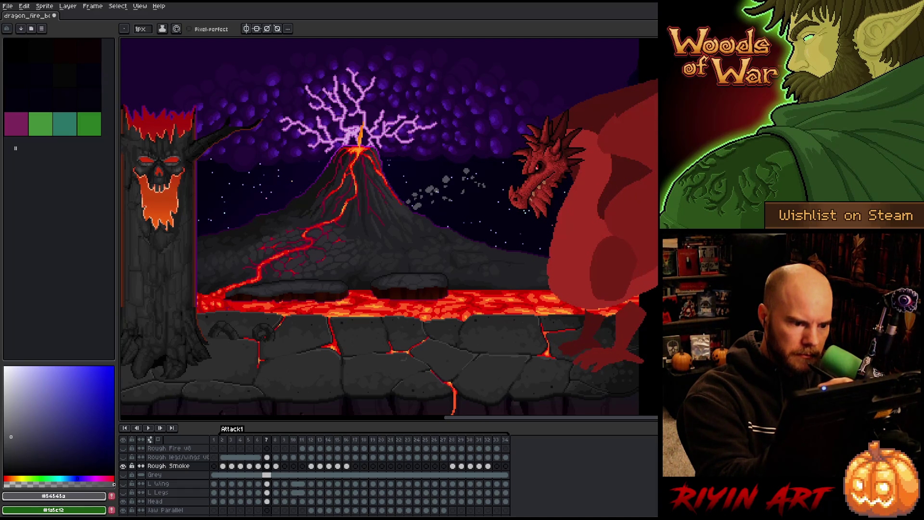
key("Right")
key("Left")
key("Right")
key("Left")
key("Right")
key("Left")
key("Right")
key("Left")
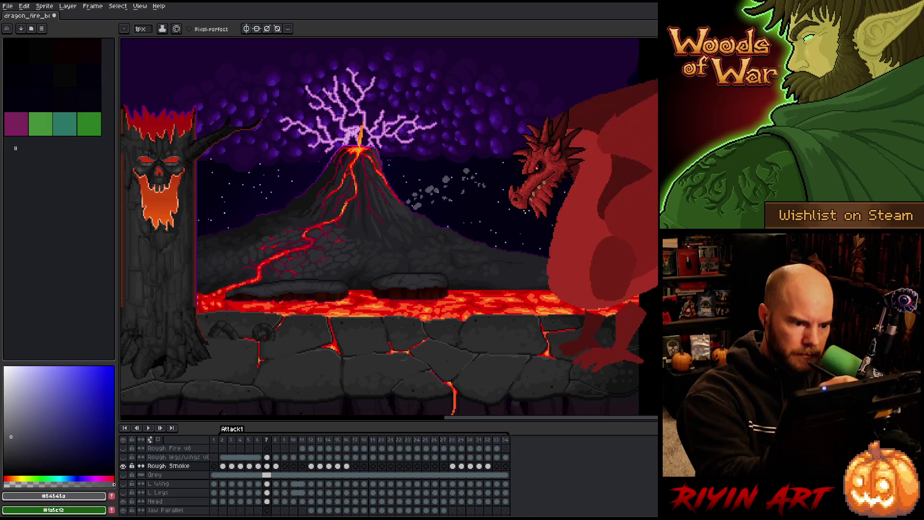
key("Right")
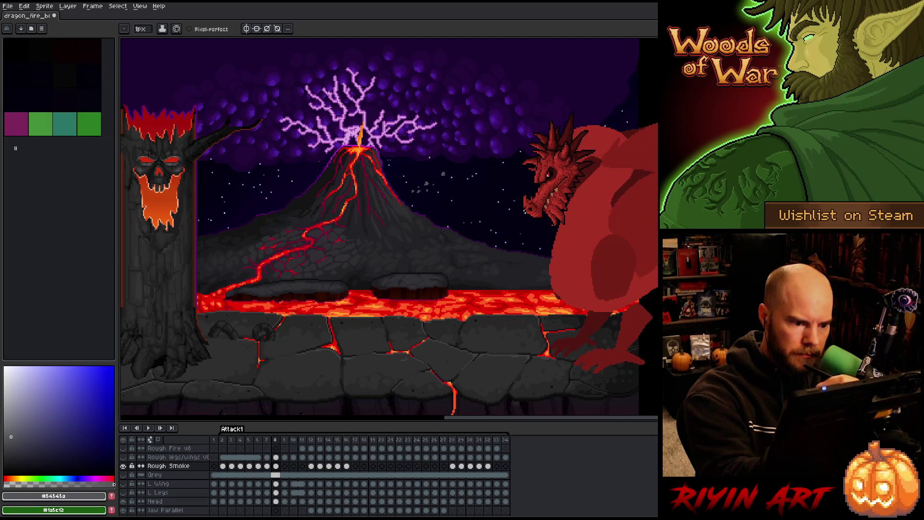
key("Left")
key("Right")
key("Left")
key("Right")
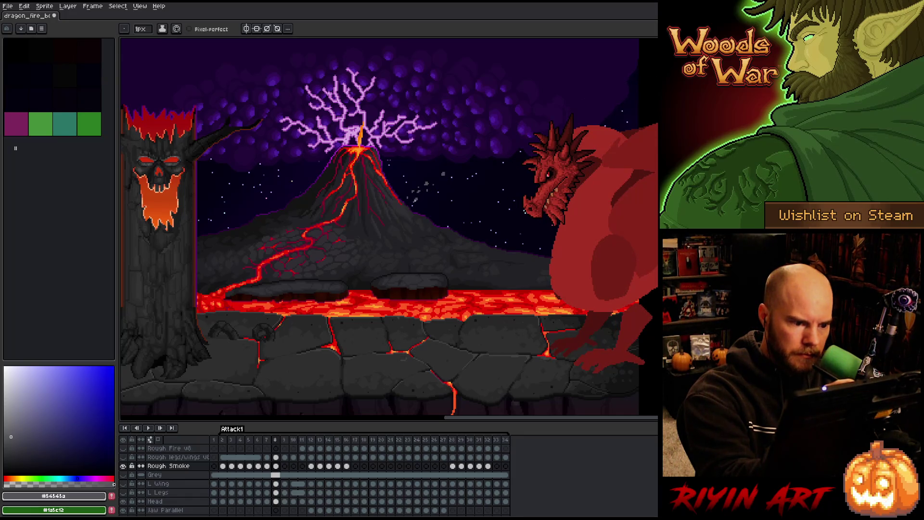
key("Left")
key("Right")
key("Left")
key("Right")
key("Left")
key("Right")
key("Left")
key("Right")
key("Left")
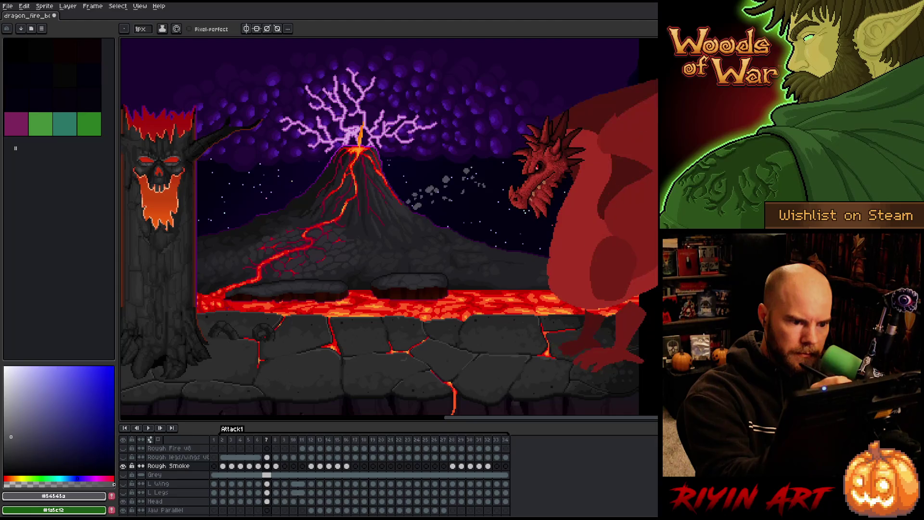
key("Right")
key("Left")
key("Right")
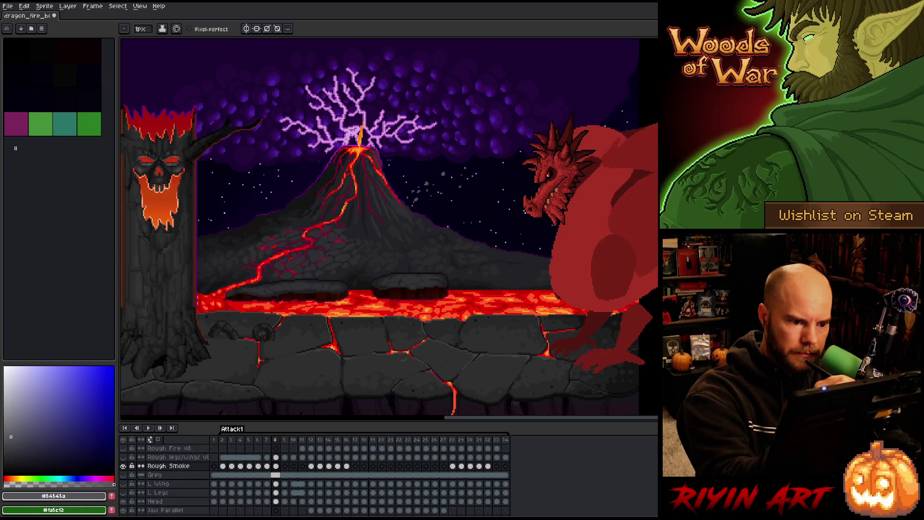
key("Left")
key("Right")
key("Left")
key("Right")
key("Left")
key("Right")
key("Left")
key("Right")
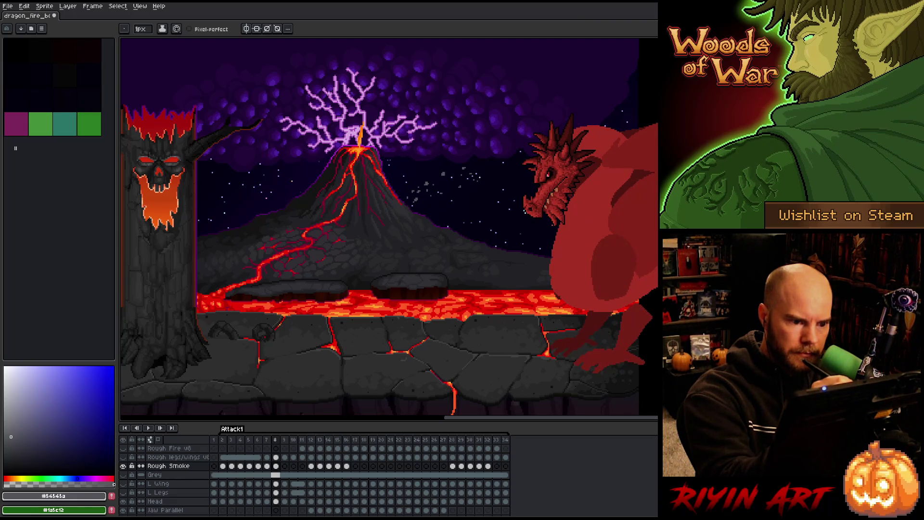
key("Left")
key("Right")
key("Left")
key("Right")
key("Left")
key("Right")
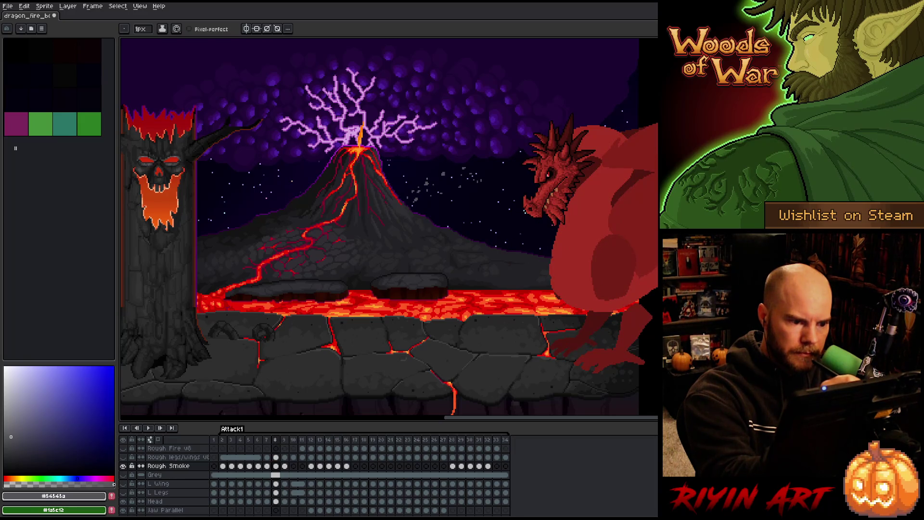
Step: Clear the smoke from frame 9 so the plume ends after frame 8's faint specks
key("Right")
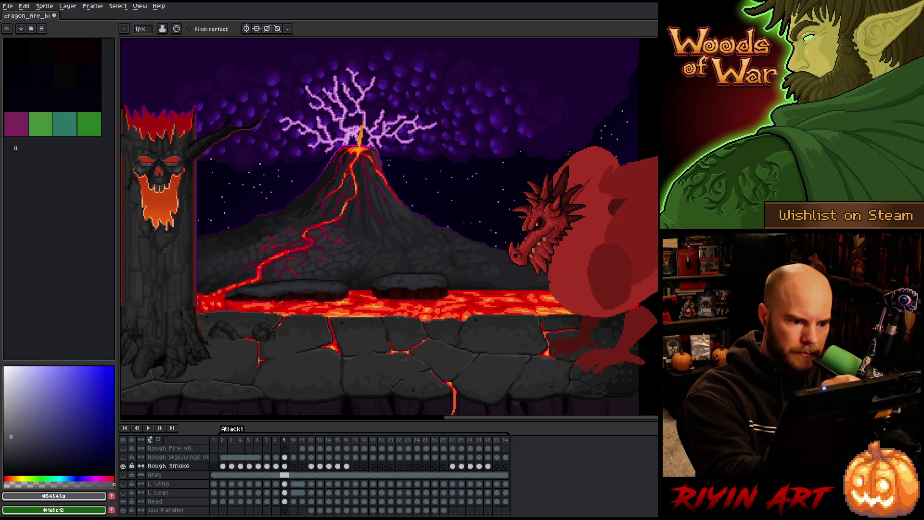
key("Left")
key("Right")
key("Left")
key("Right")
key("Left")
key("Right")
key("m")
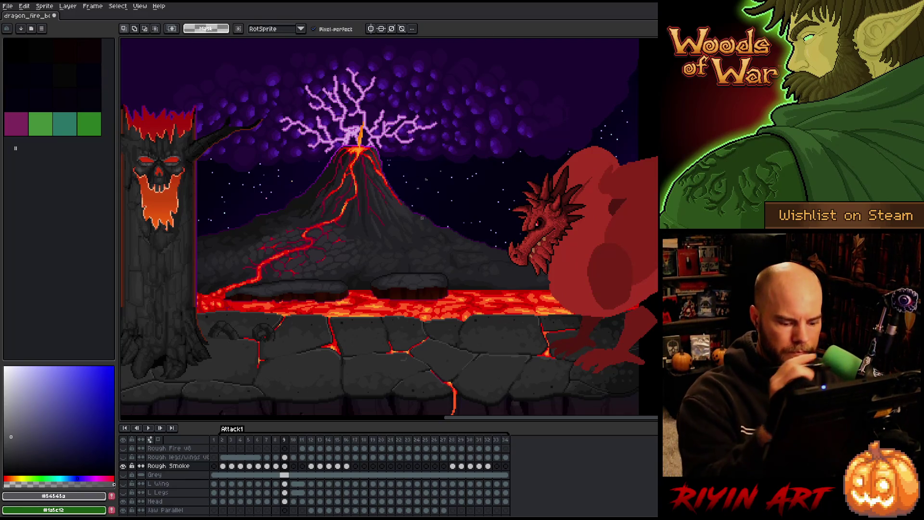
key("Left")
key("b")
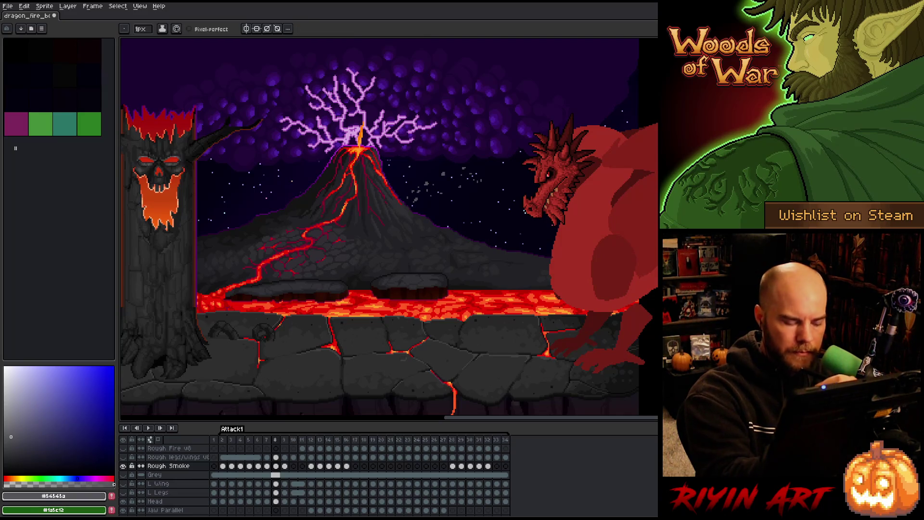
key("Right")
key("Left")
key("Right")
key("Left")
key("Right")
key("Left")
key("Right")
key("Left")
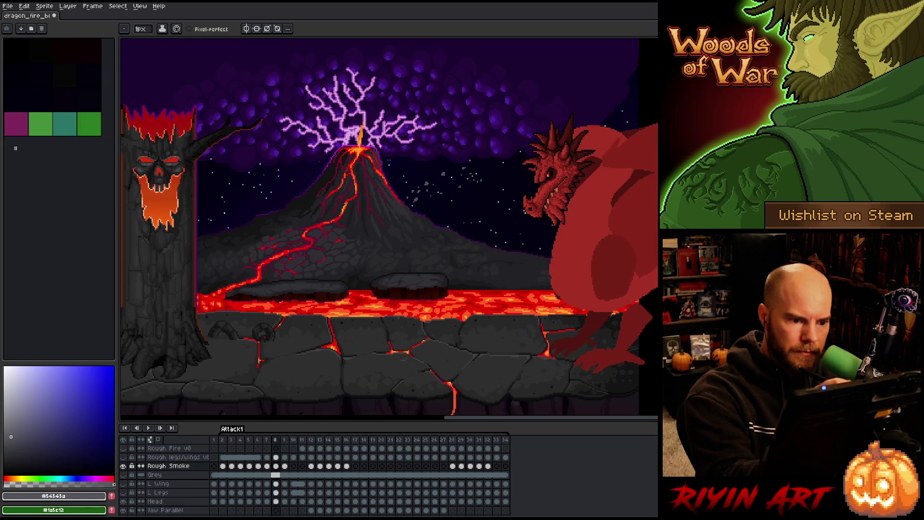
key("Right")
key("Left")
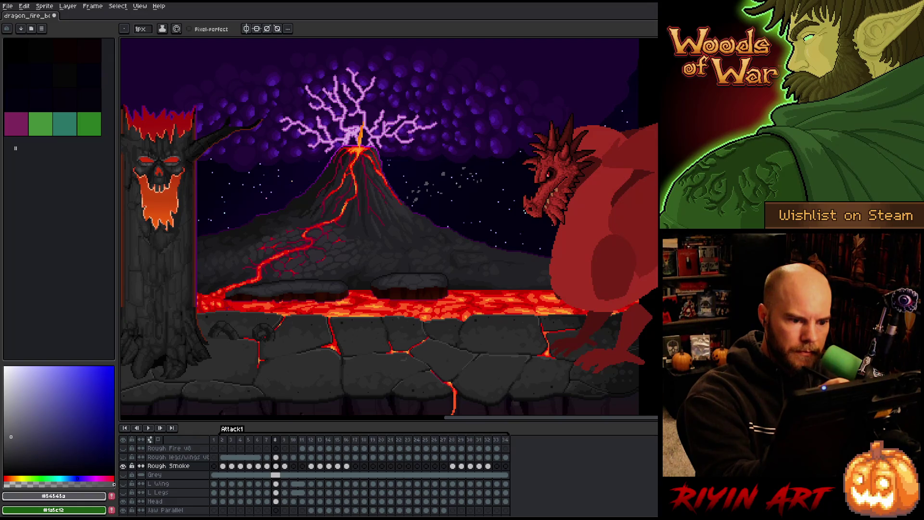
key("Right")
key("Left")
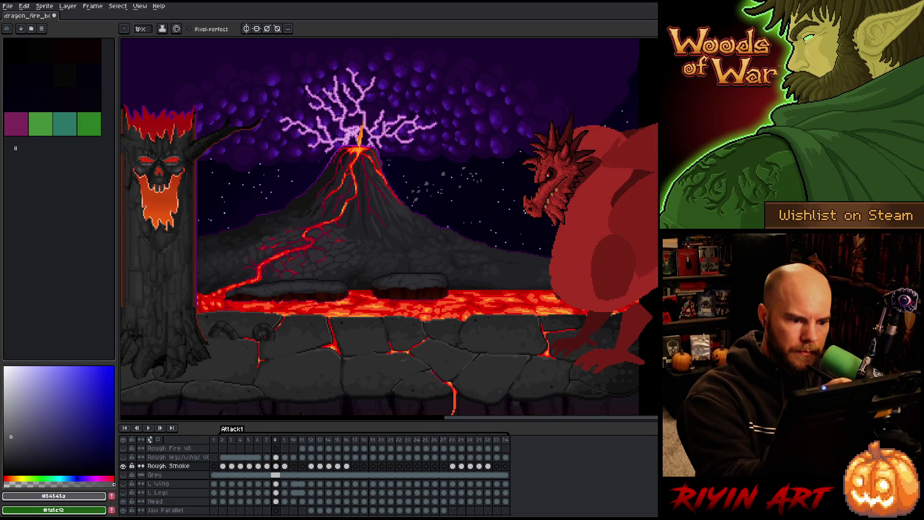
key("Right")
Step: Compare the smoke in frame 9 against frames 8 and 10
key("Right")
key("Left")
key("Left")
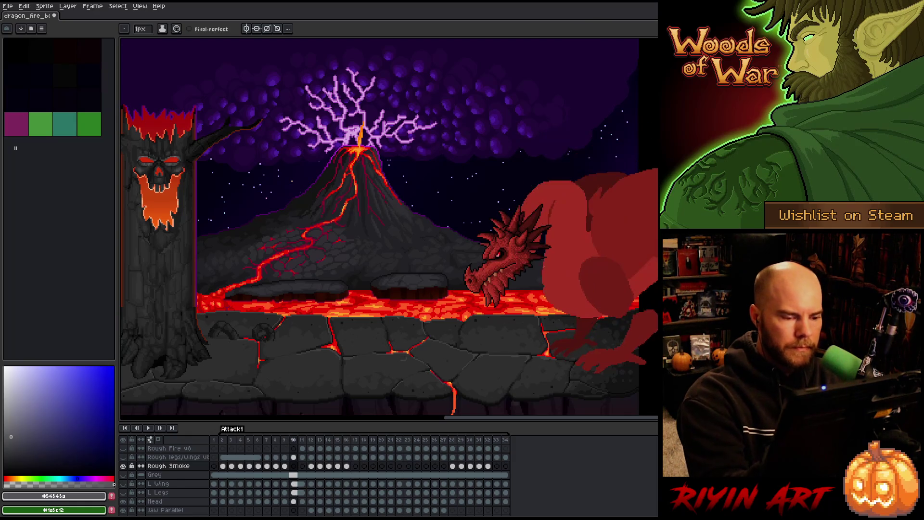
key("Right")
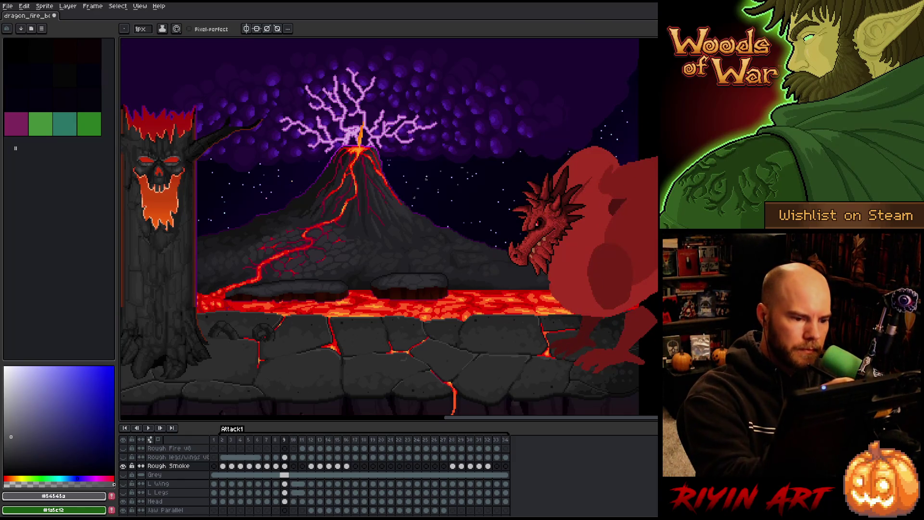
key("Right")
key("Left")
key("Right")
key("Left")
key("Right")
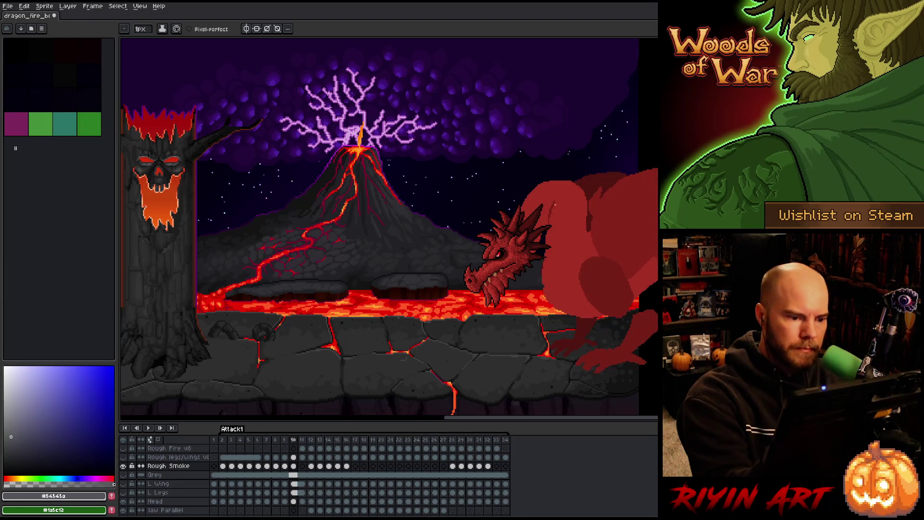
key("Left")
key("Right")
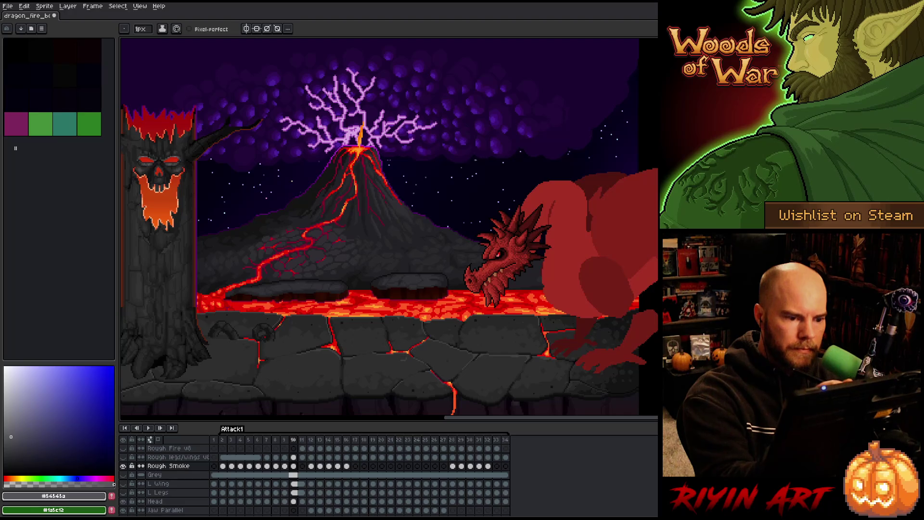
Step: Save the file, then play the Attack1 animation through and stop it
key("ctrl+s")
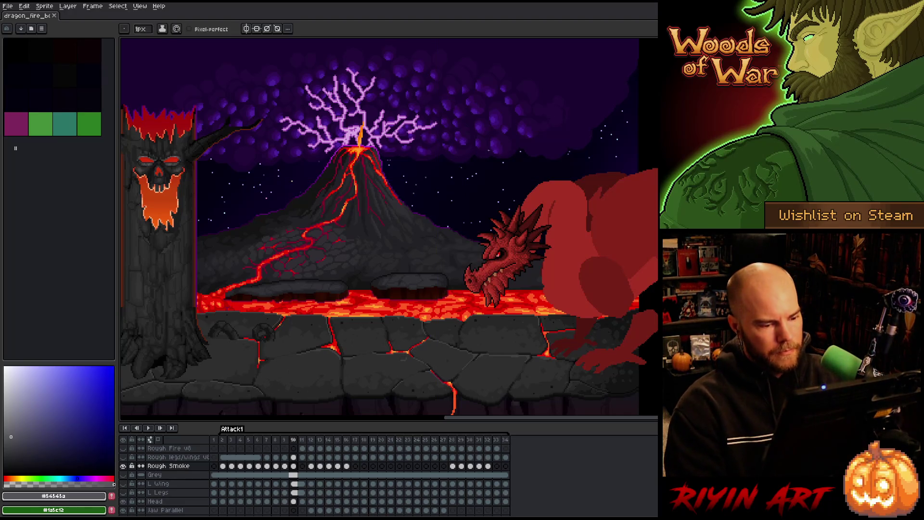
key("Return")
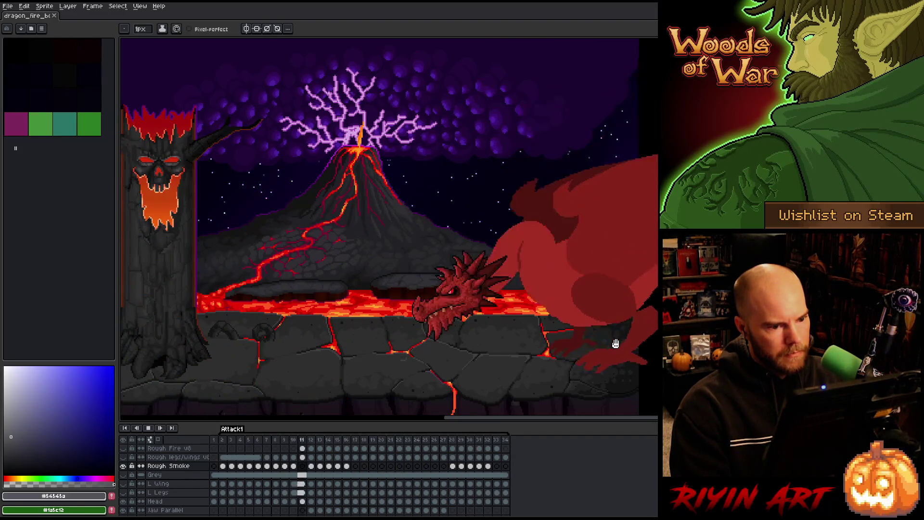
key("Return")
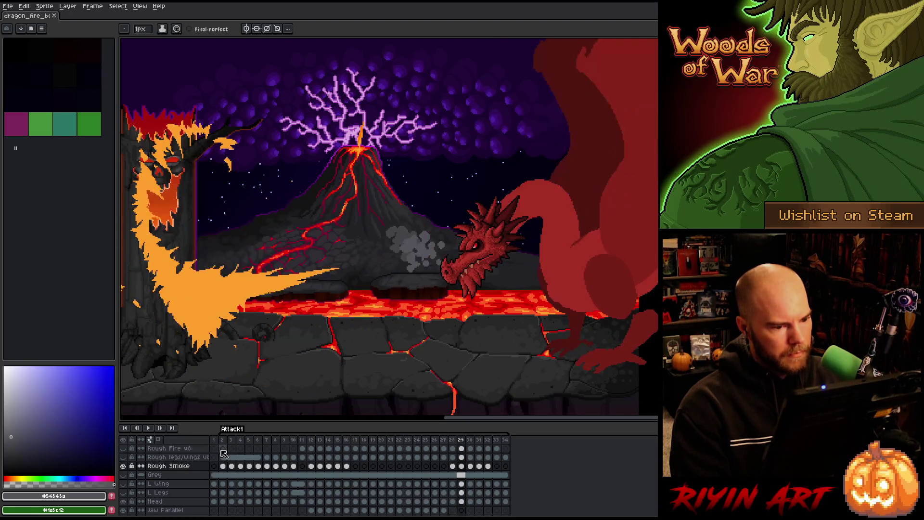
Step: Select the Rough Smoke cels in frames 5–10 and shift the grey puffs a few pixels left
left_click(240, 440)
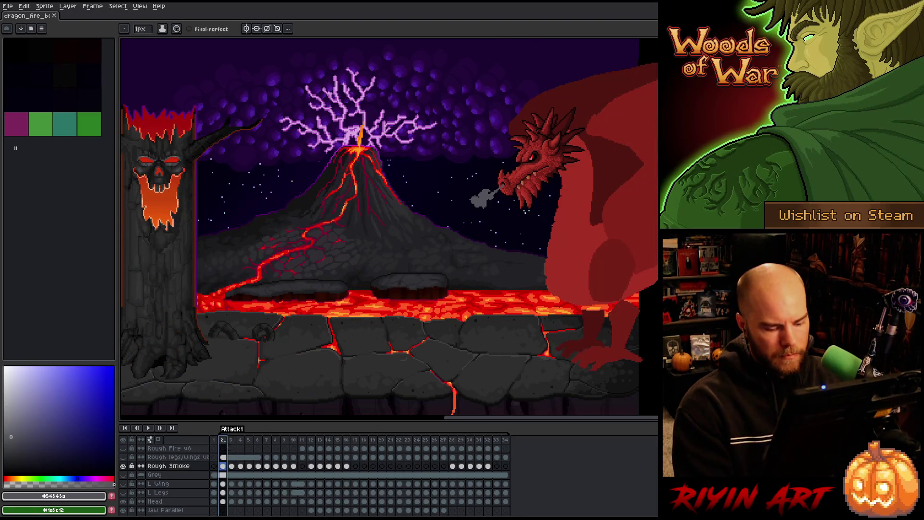
key("Right")
key("Left")
key("Right")
key("Left")
key("Right")
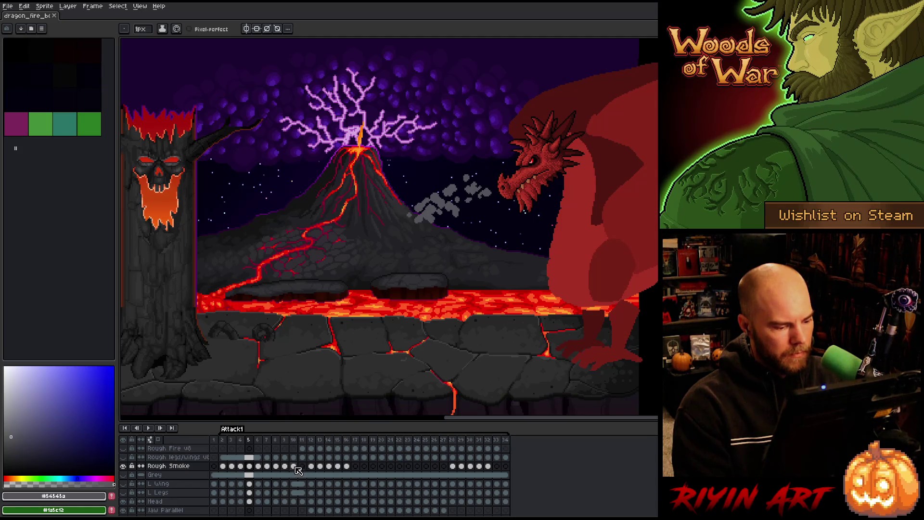
left_click_drag(294, 465, 255, 467)
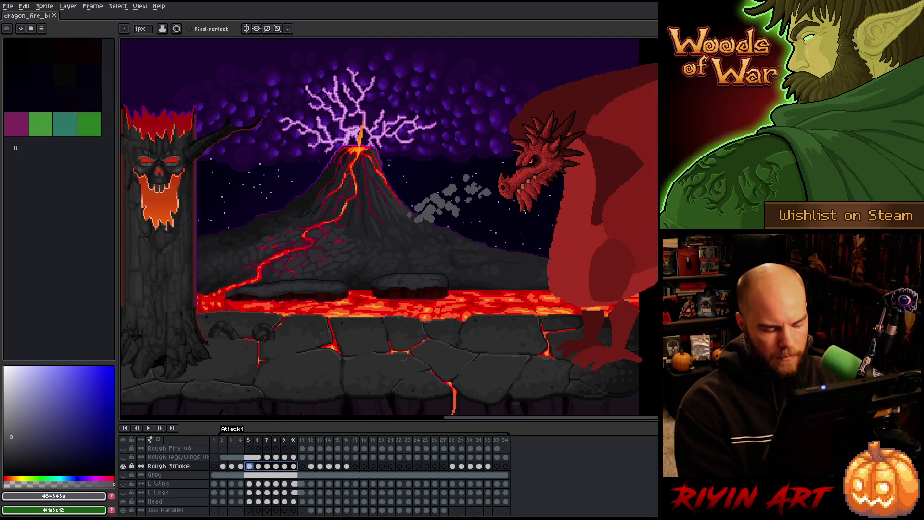
key("v")
left_click_drag(441, 202, 433, 207)
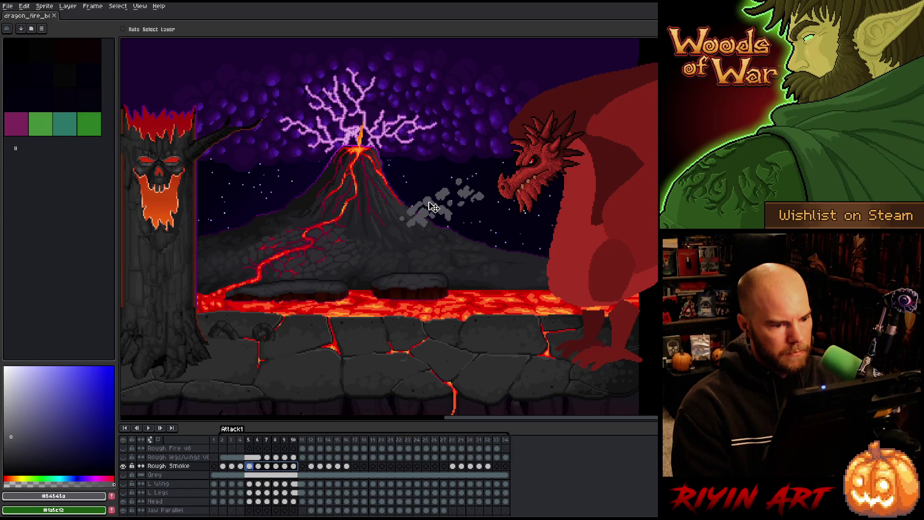
Step: Check the moved smoke in frames 4, 5 and 7, then play the animation back
left_click(242, 441)
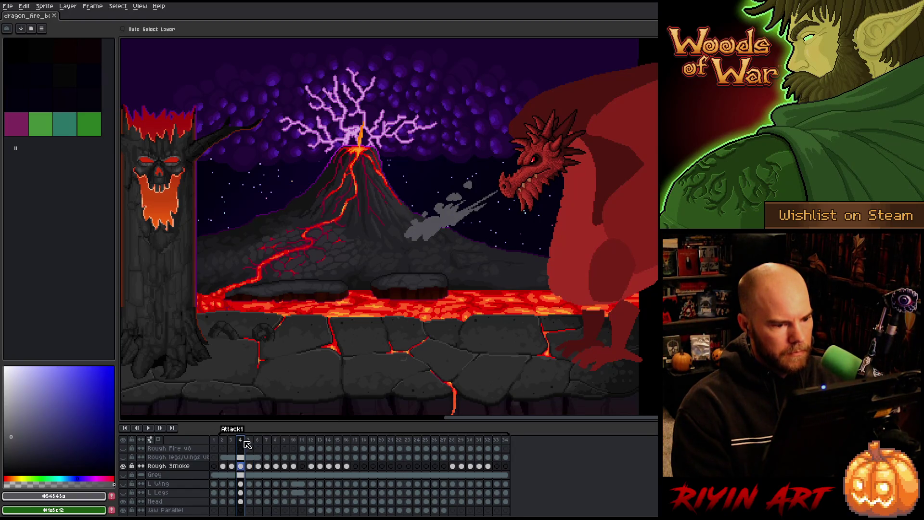
left_click(248, 439)
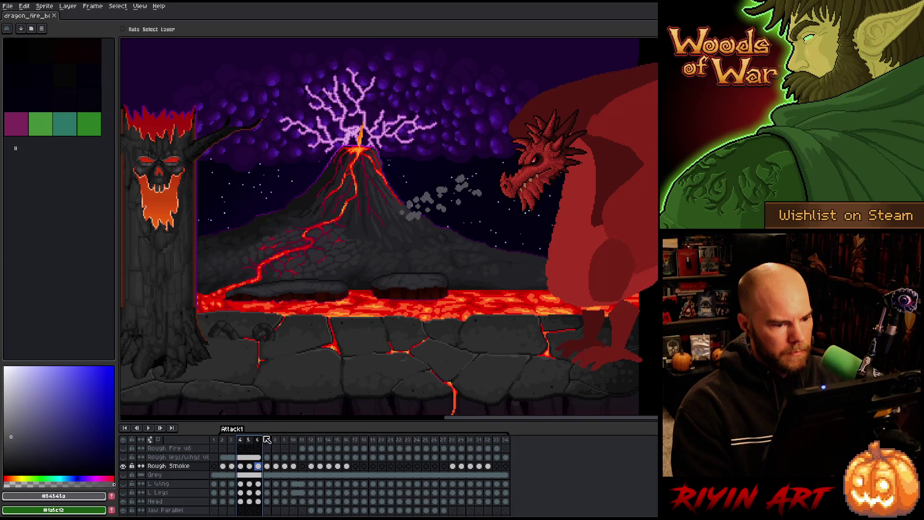
left_click(267, 440)
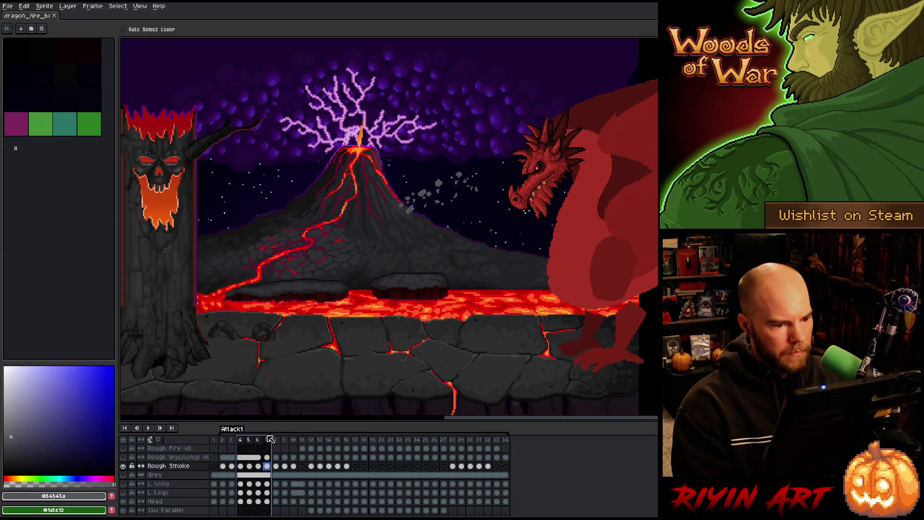
left_click(255, 474, "shift")
key("Return")
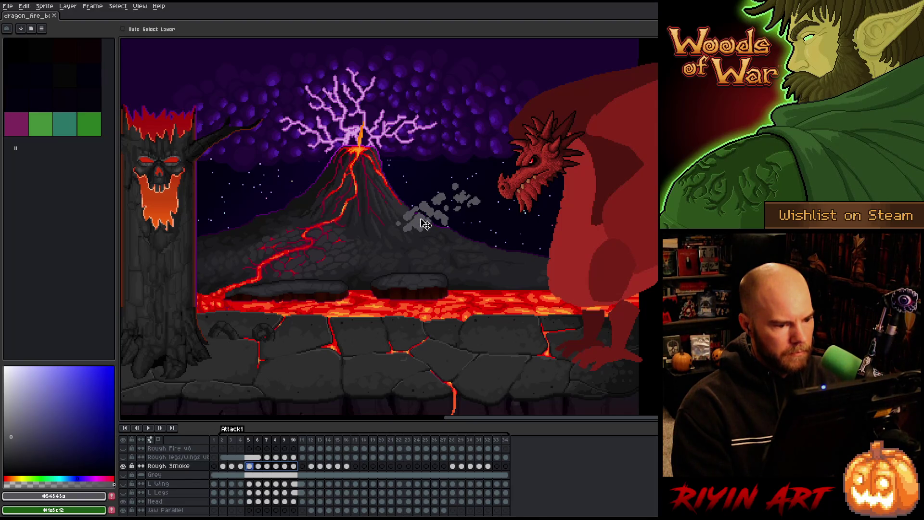
left_click(245, 442)
key("Return")
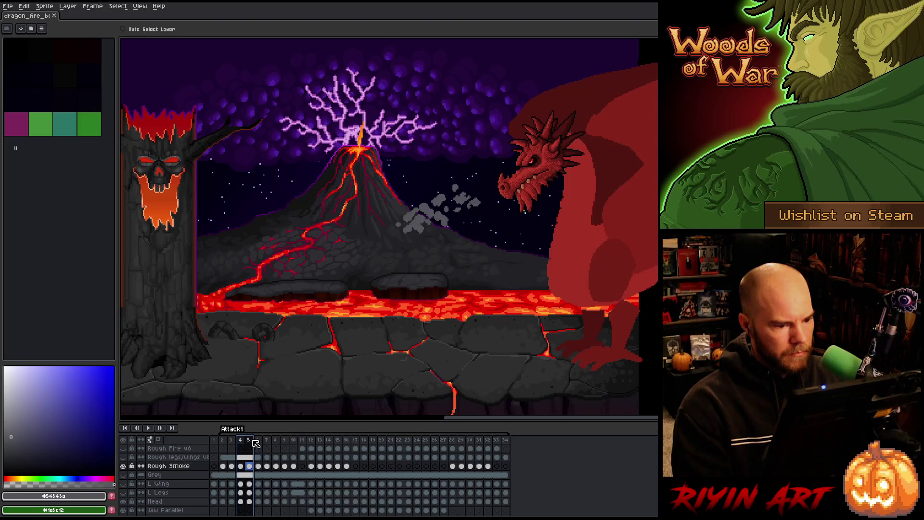
Step: Replay the Attack1 animation and stop on frame 24 with the fire blast engulfing the skull tree
left_click(223, 440)
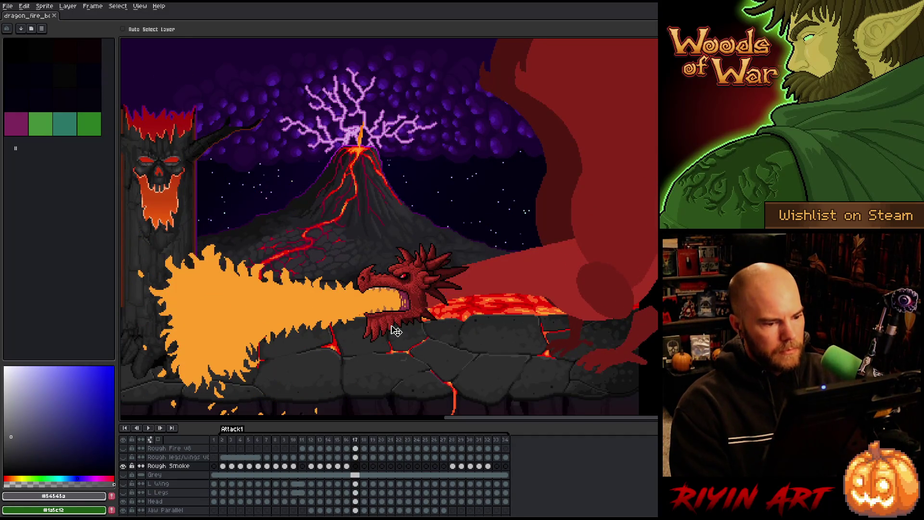
key("Return")
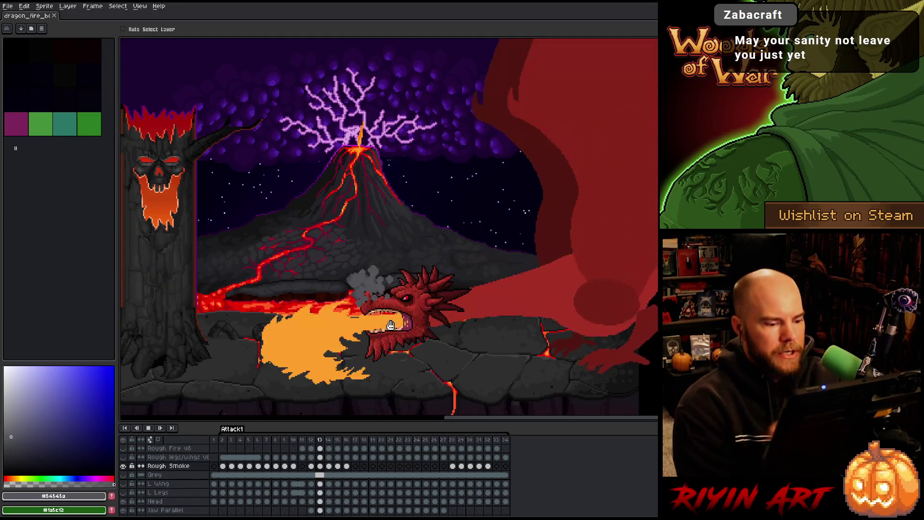
key("Return")
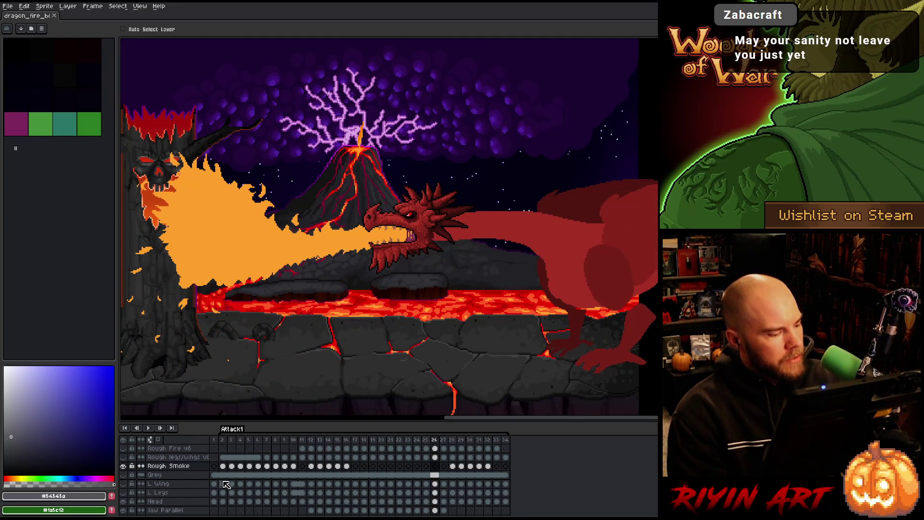
scroll(163, 485, "down", 2)
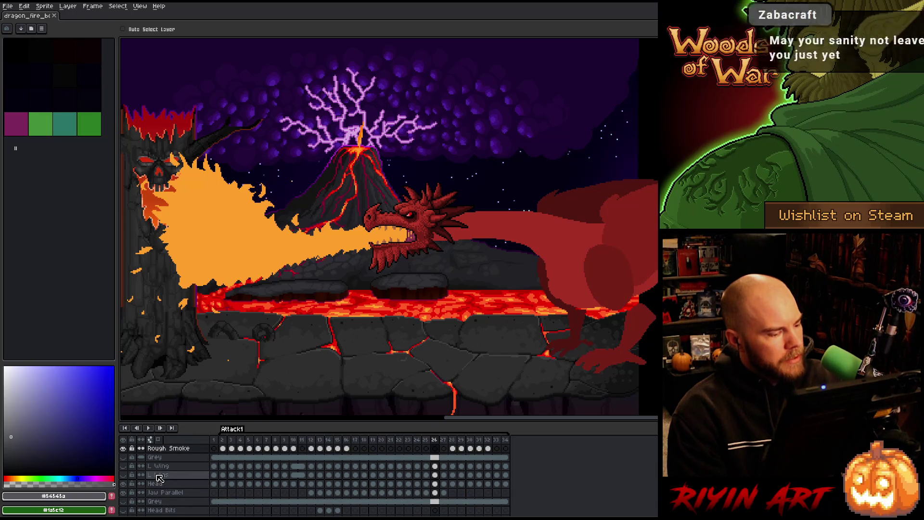
left_click(8, 6)
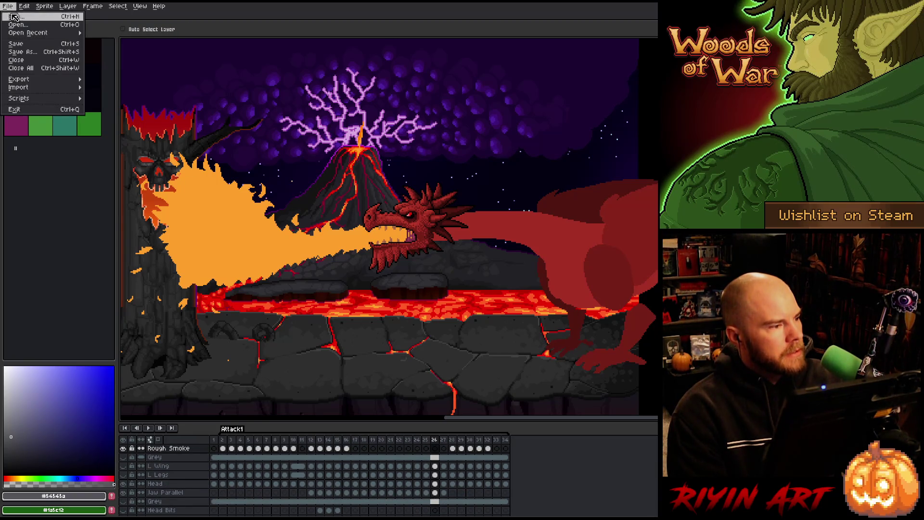
Step: Open lava_flow_v3.aseprite from the File > Open dialog, typing 'la' to jump to it
left_click(17, 25)
scroll(285, 231, "down", 10)
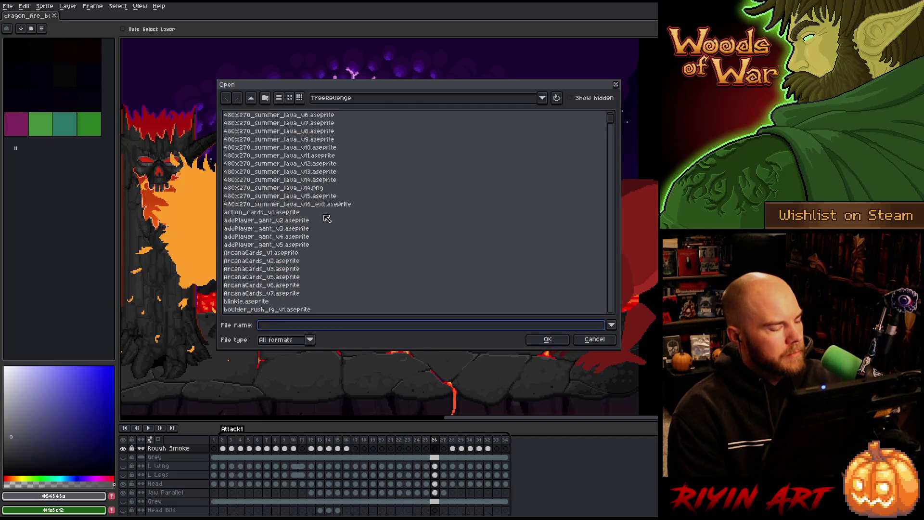
left_click(284, 229)
type("la")
scroll(289, 238, "down", 5)
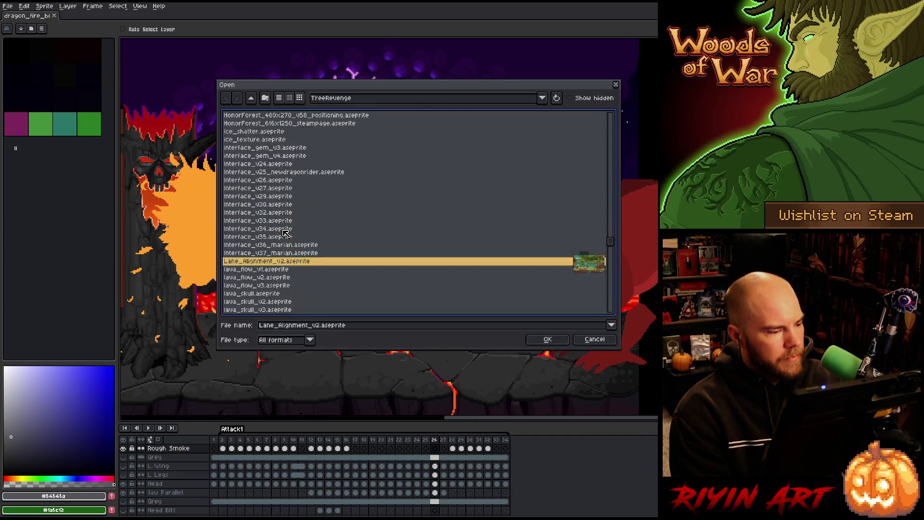
scroll(289, 276, "down", 6)
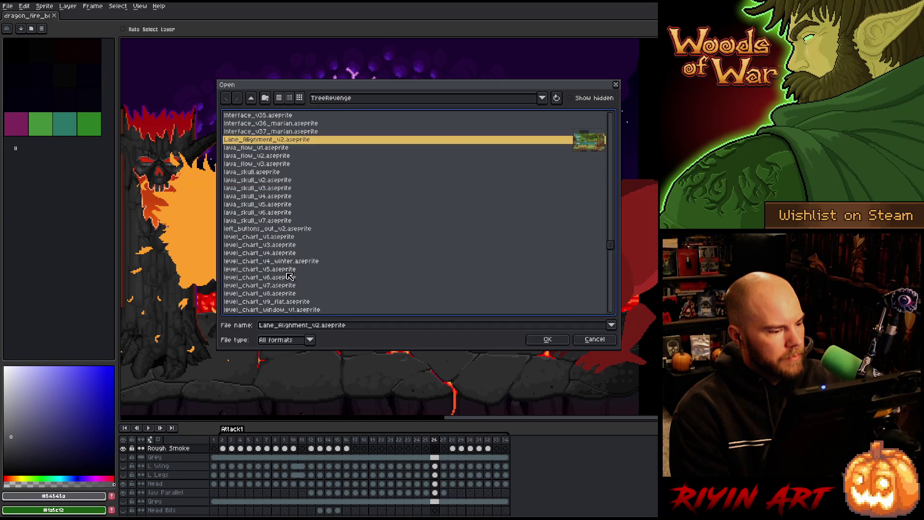
scroll(291, 273, "down", 2)
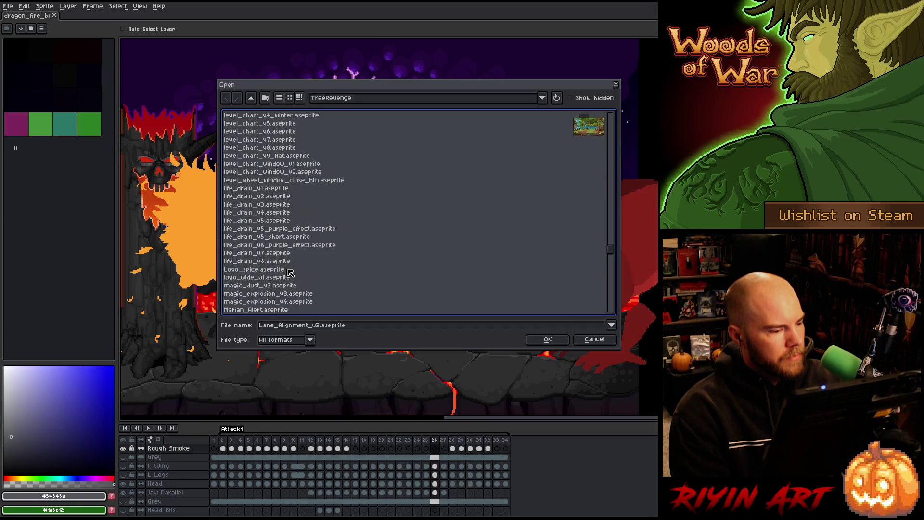
scroll(290, 272, "up", 5)
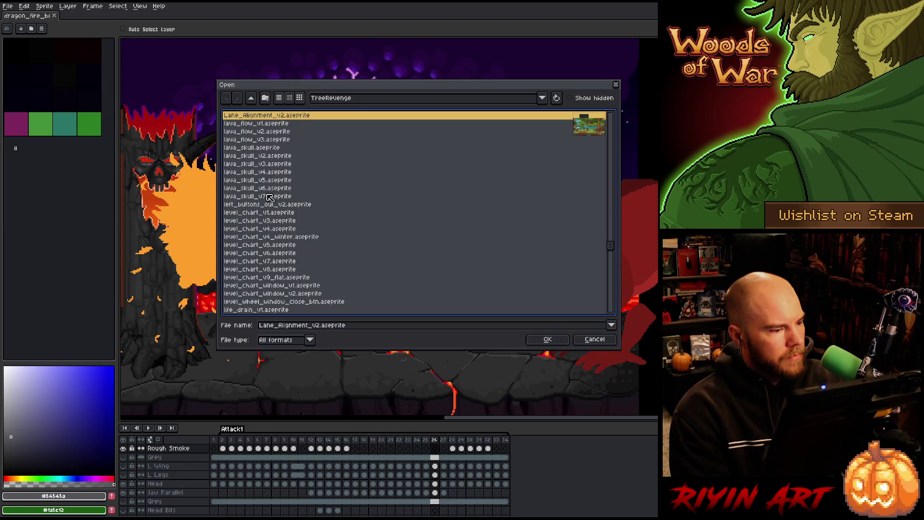
double_click(255, 141)
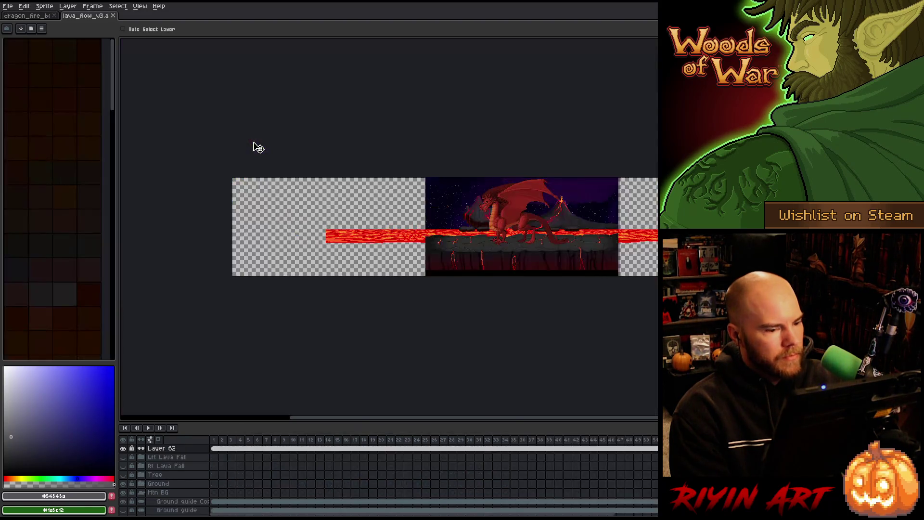
Step: Zoom onto the lava_flow_v3 dragon, go full screen without the timeline, and play the wing animation
scroll(513, 203, "up", 4)
mouse_move(461, 213)
left_mouse_down()
mouse_move(447, 214)
mouse_move(426, 189)
mouse_move(413, 189)
mouse_move(386, 215)
mouse_move(355, 218)
mouse_move(383, 219)
mouse_move(360, 223)
left_mouse_up()
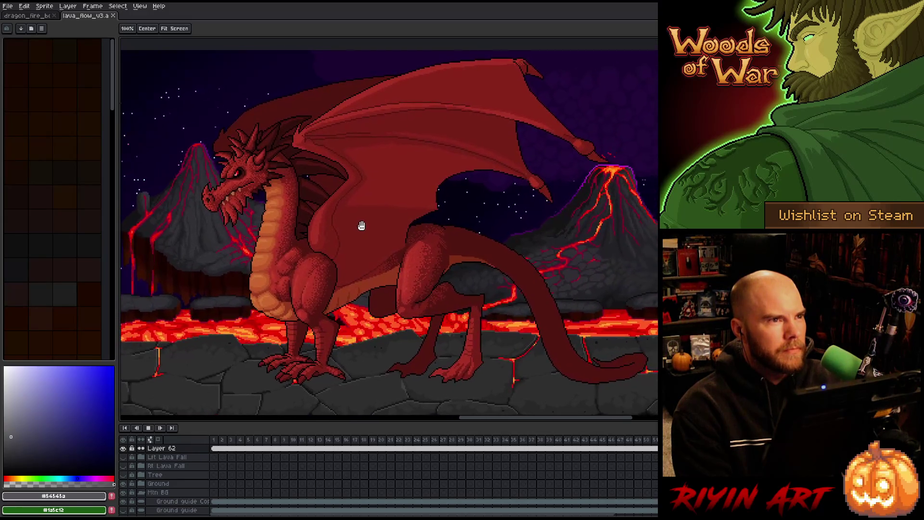
key("ctrl+f")
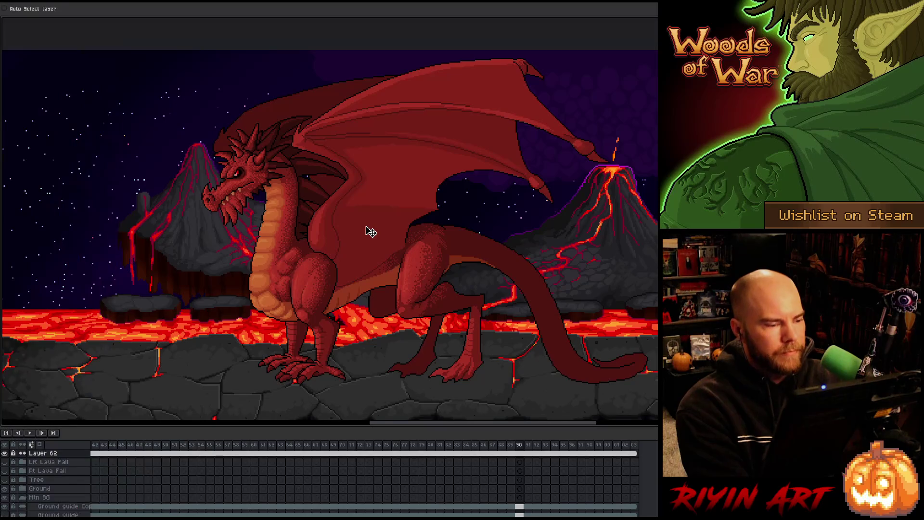
mouse_move(368, 226)
left_mouse_down()
mouse_move(302, 231)
mouse_move(299, 223)
left_mouse_up()
key("Return")
key("Tab")
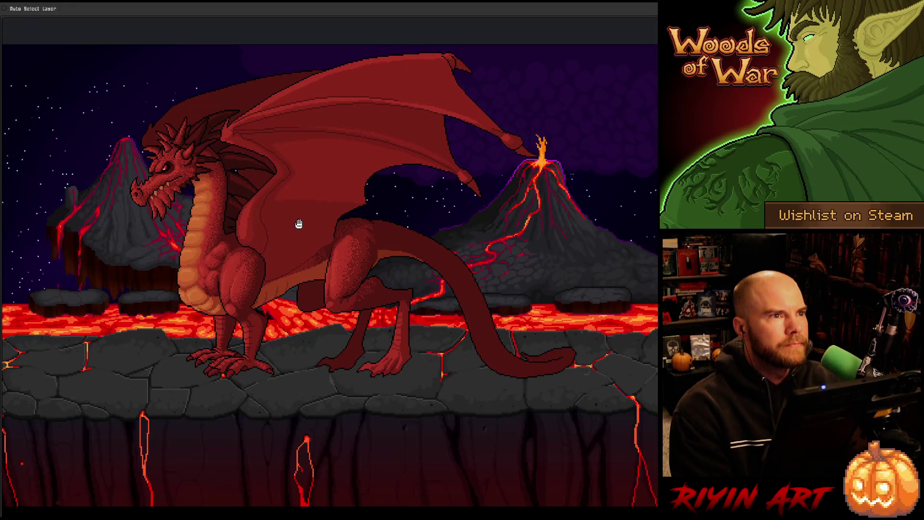
key("h")
scroll(306, 222, "down", 1)
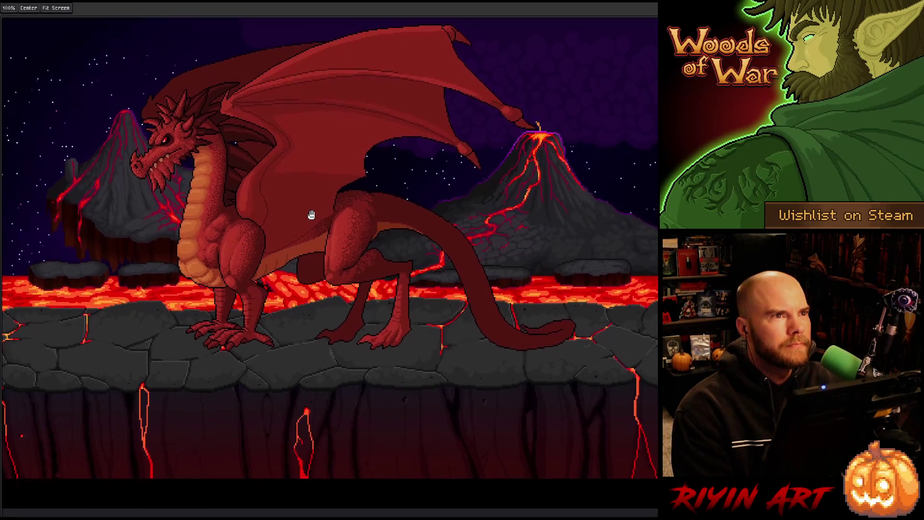
scroll(311, 222, "up", 3)
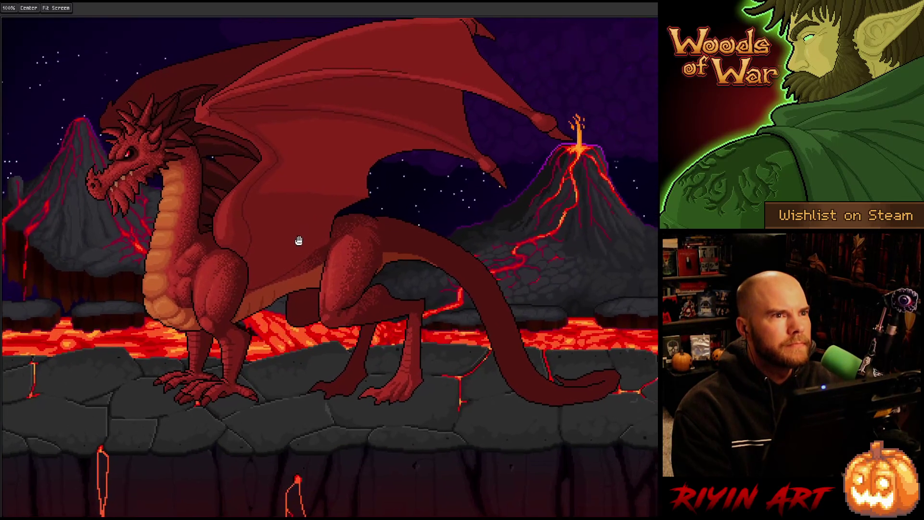
left_click_drag(299, 241, 310, 236)
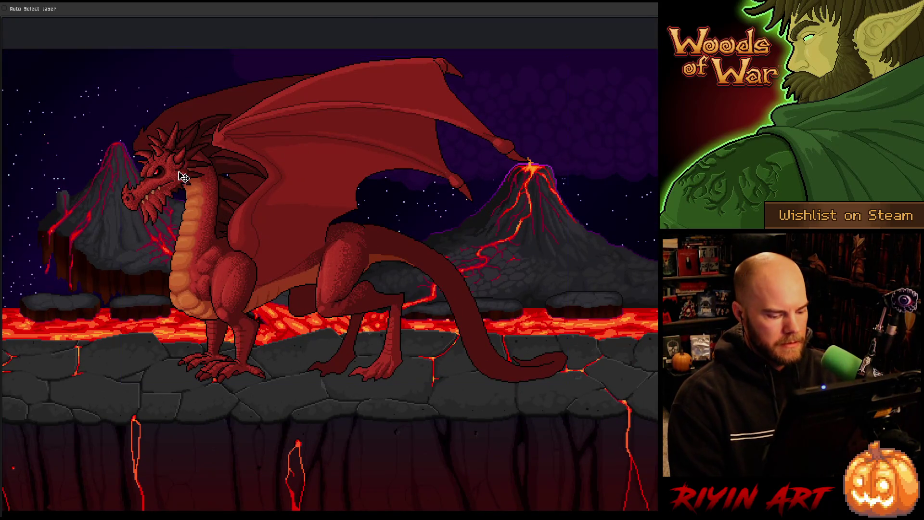
Step: Switch to the dragon_fire_bg tab and preview its fire-breath scene full screen, then restore the panels
key("f")
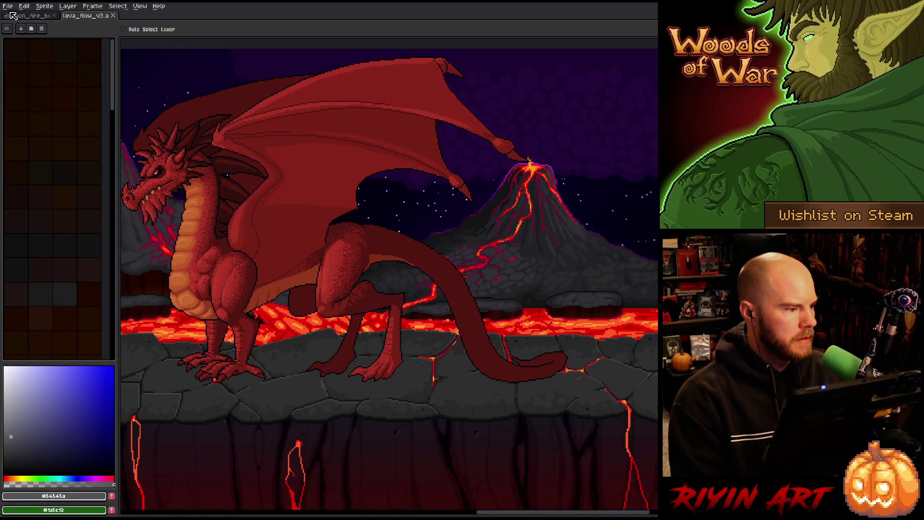
left_click(14, 16)
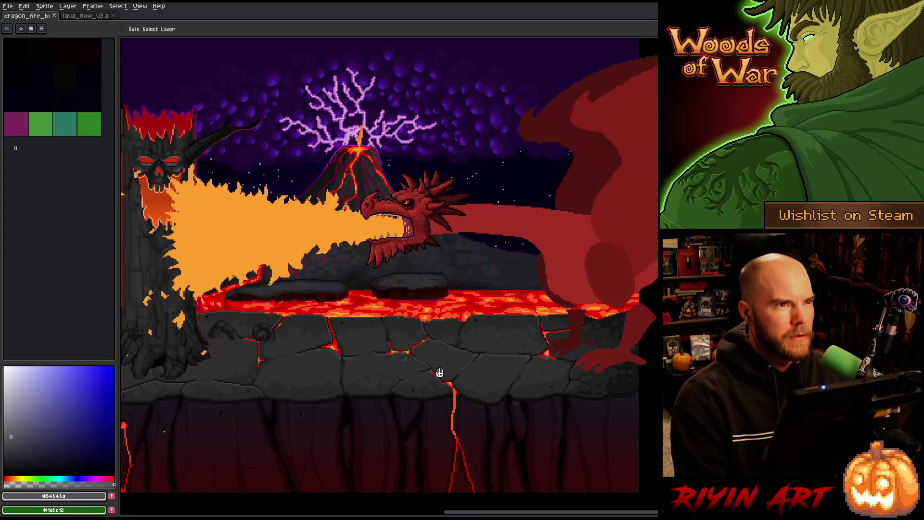
key("f")
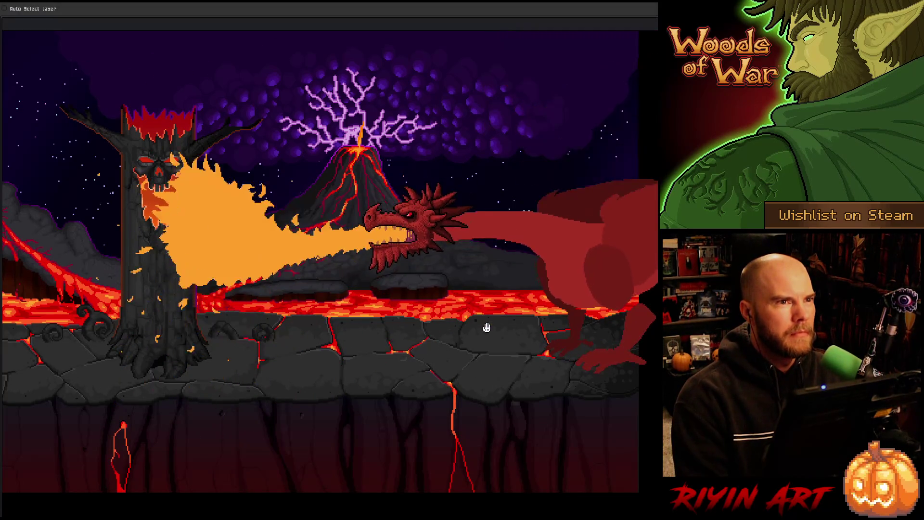
mouse_move(480, 358)
left_mouse_down()
mouse_move(435, 374)
mouse_move(445, 391)
mouse_move(447, 367)
left_mouse_up()
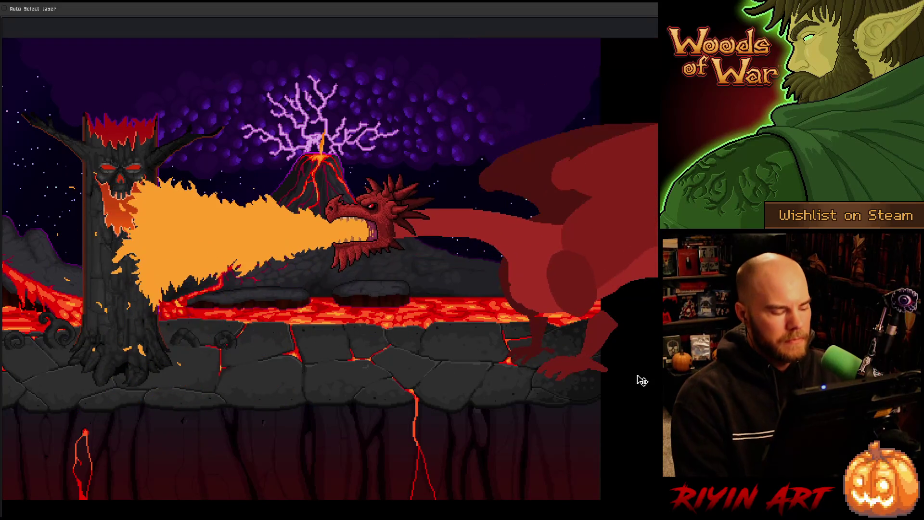
right_click(444, 235)
left_click(467, 239)
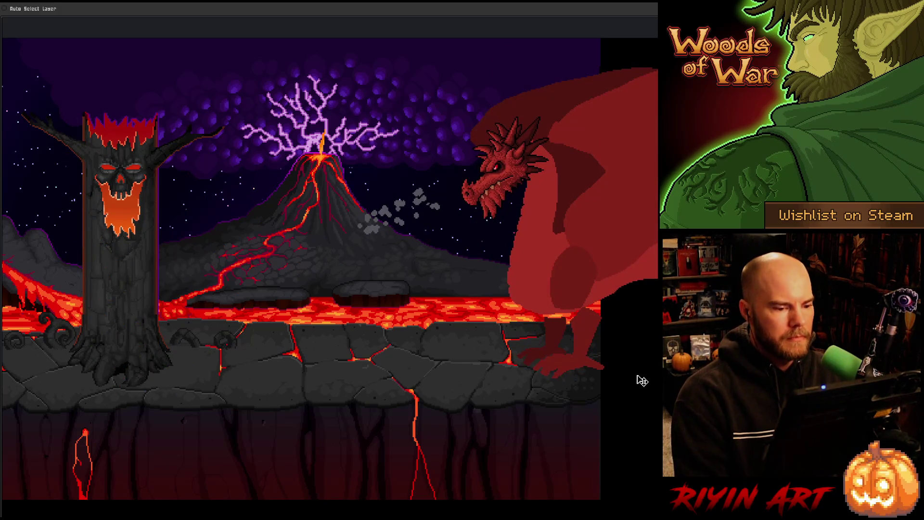
key("ctrl+f")
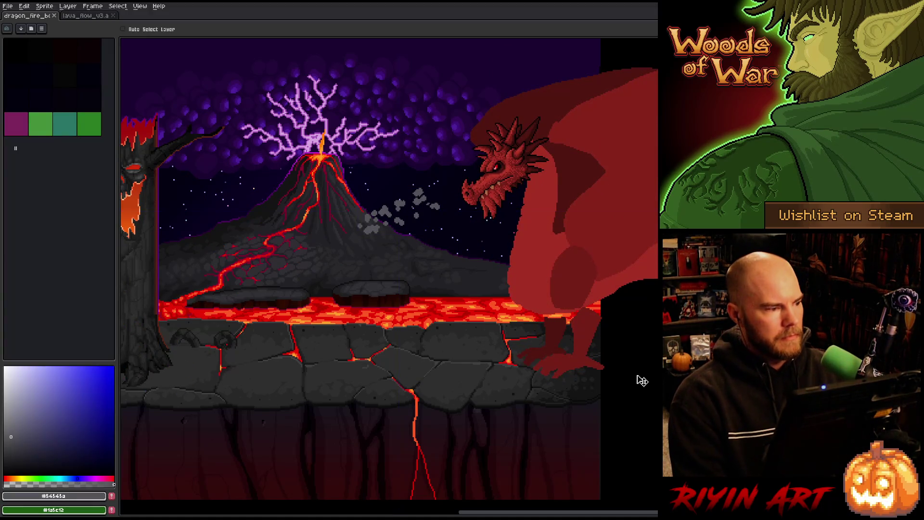
left_click(18, 10)
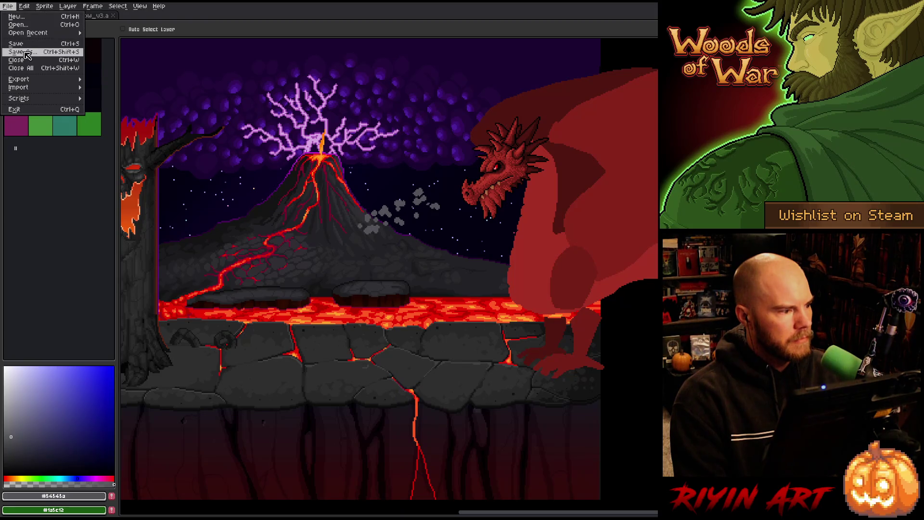
Step: Save As a new dragon_fire_boss version by bumping the version number in the file name
left_click(29, 56)
left_click(319, 325)
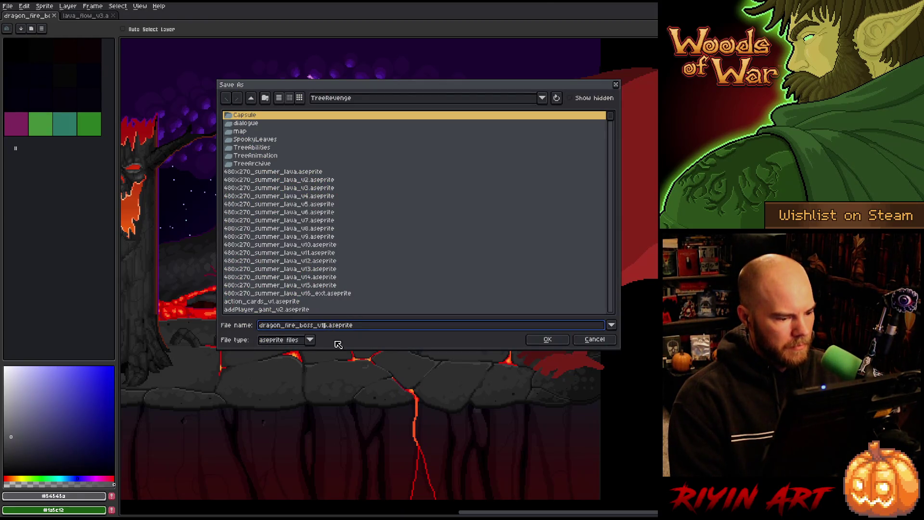
left_click(544, 339)
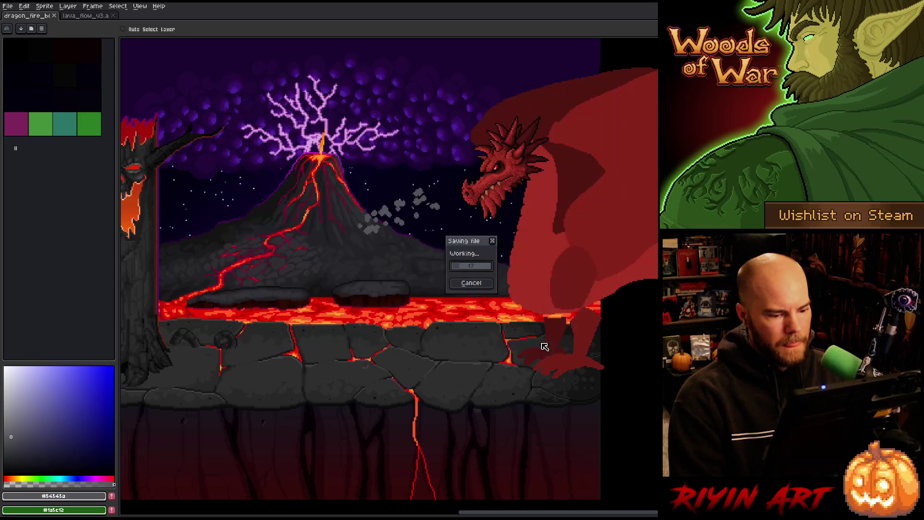
Step: Replay the fire-breathing animation full screen and pan the scene right
key("ctrl+f")
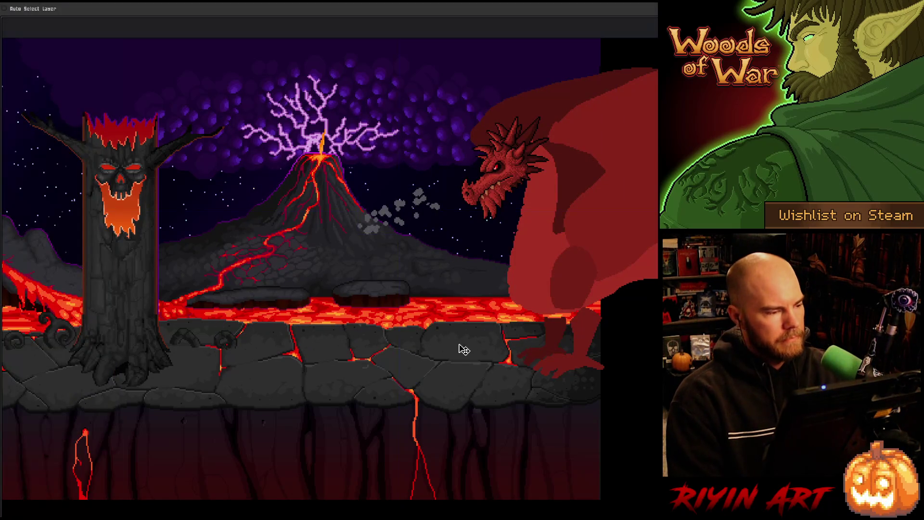
key("ctrl+f")
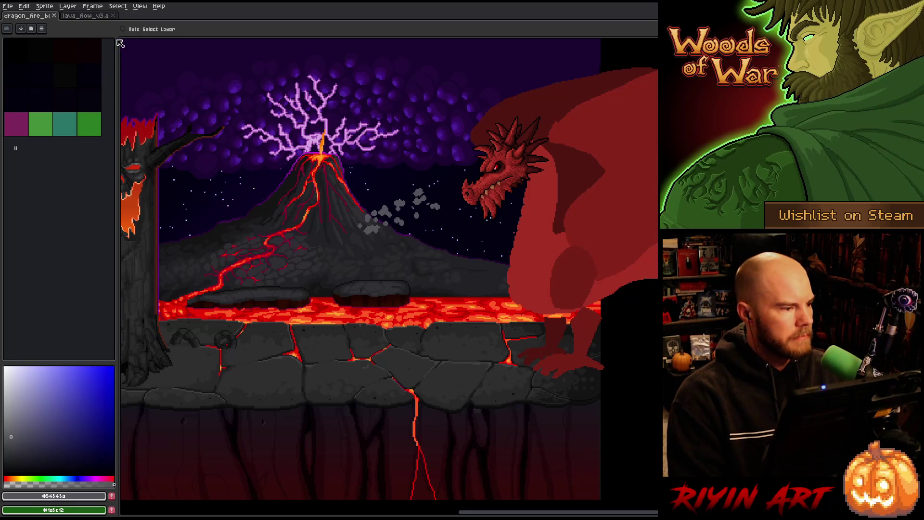
key("ctrl+f")
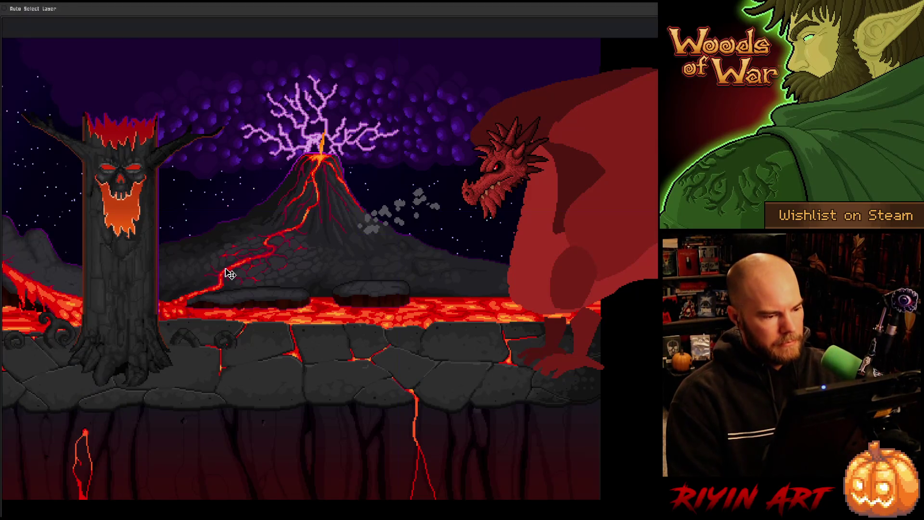
key("Return")
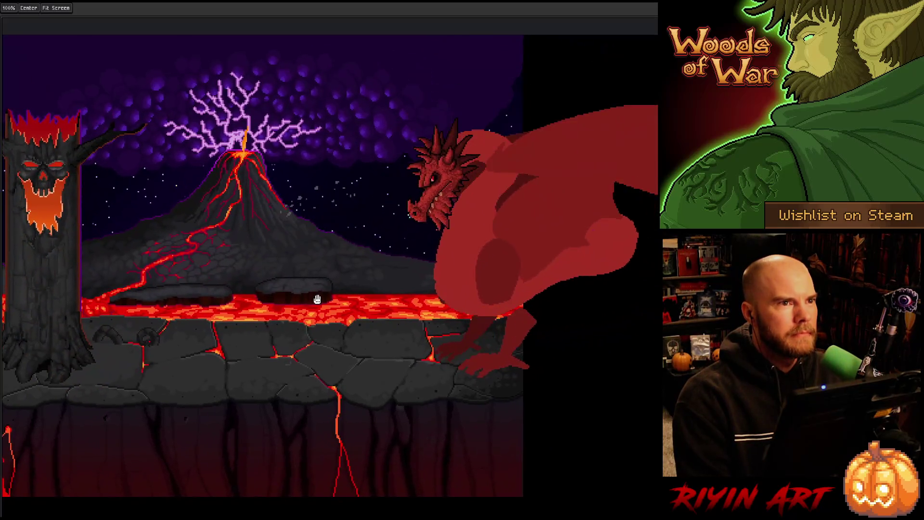
left_click_drag(318, 299, 357, 302)
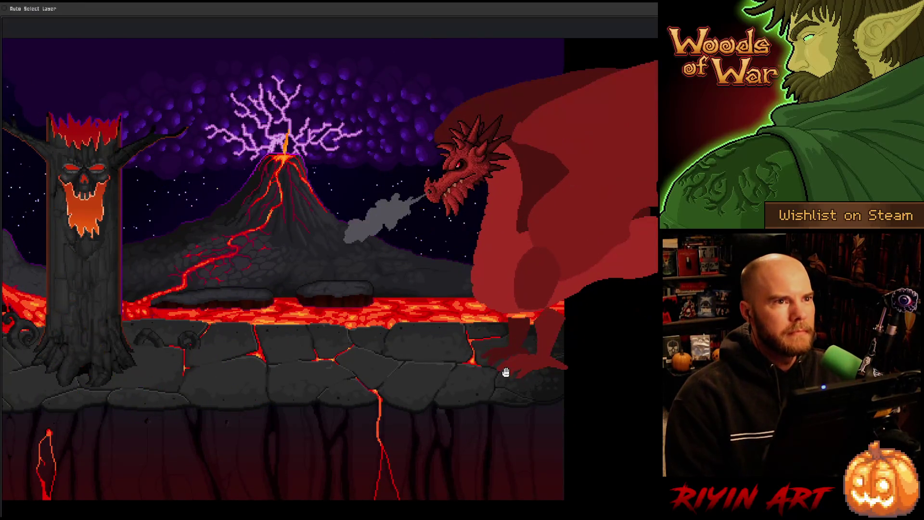
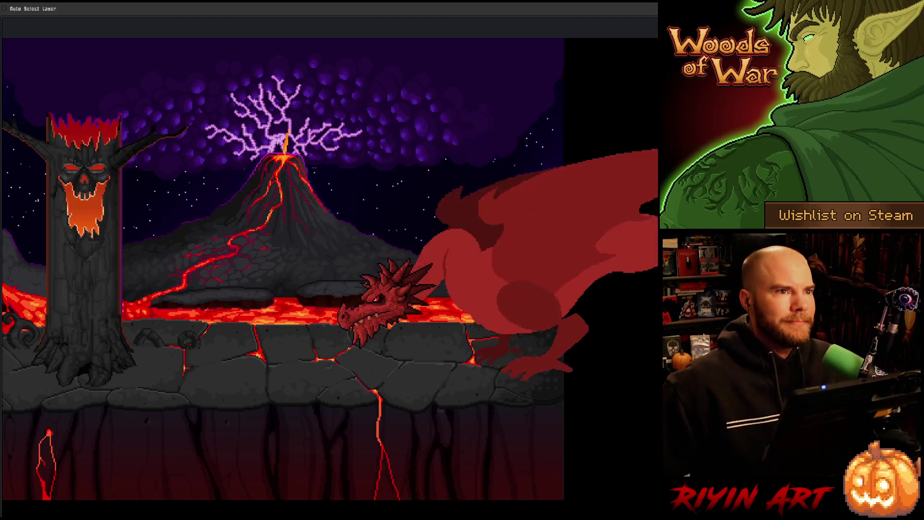
Step: Zoom and pan the canvas to frame the red dragon's fire breath across the lava
scroll(295, 497, "down", 2)
scroll(336, 440, "up", 3)
left_click_drag(246, 337, 324, 309)
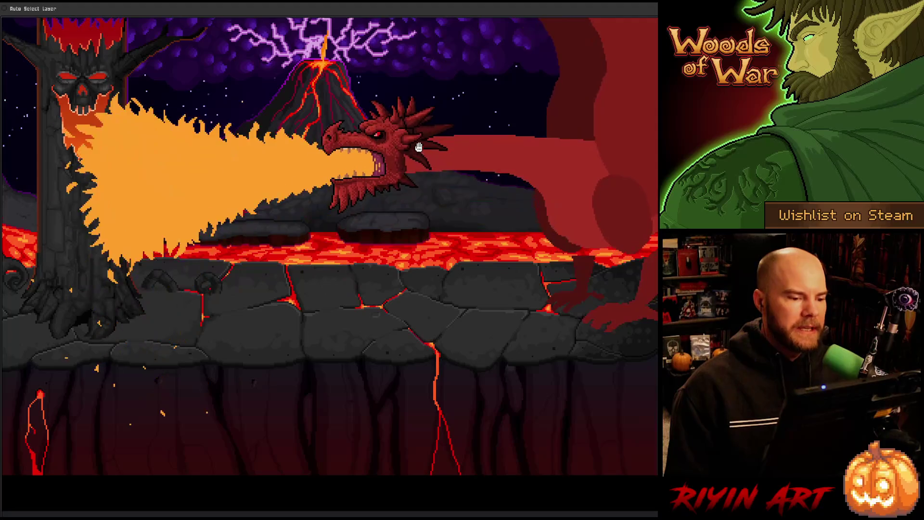
scroll(509, 254, "down", 1)
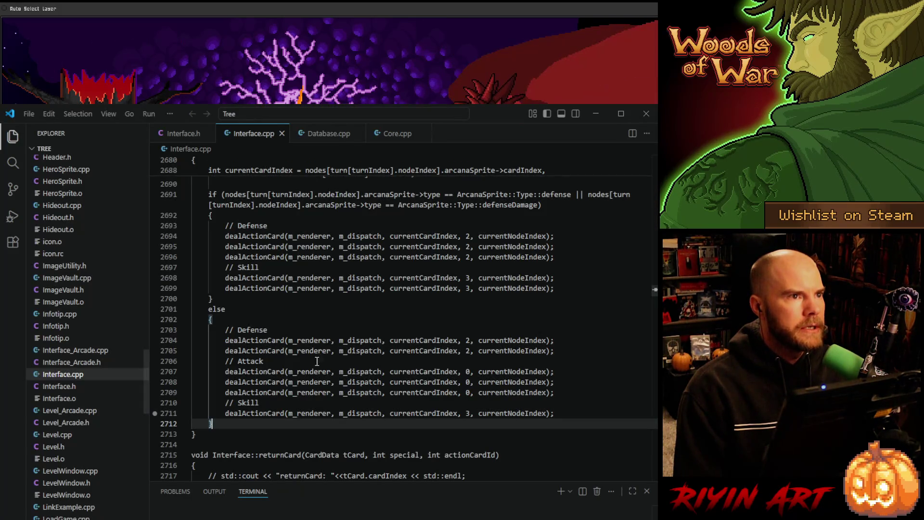
Step: Close the terminal panel to give the dealActionHand code in Interface.cpp more room
scroll(327, 325, "down", 2)
scroll(295, 304, "up", 4)
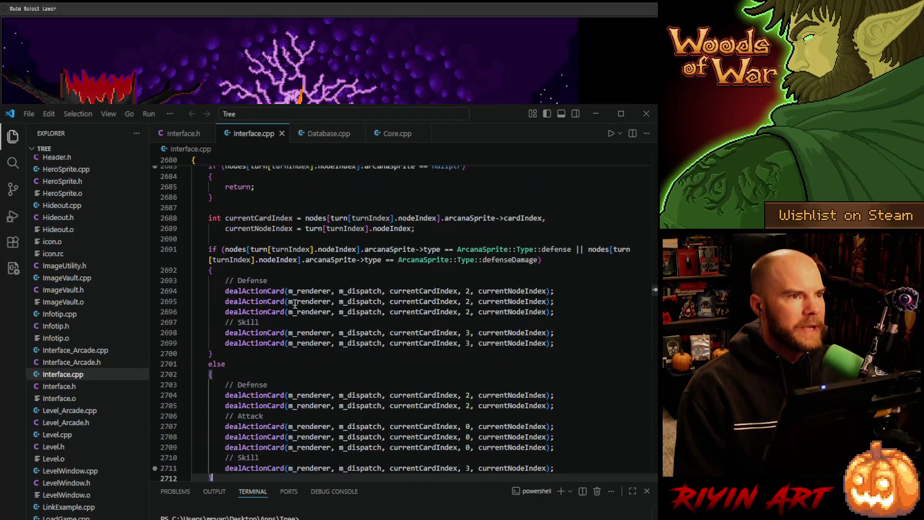
scroll(288, 301, "down", 1)
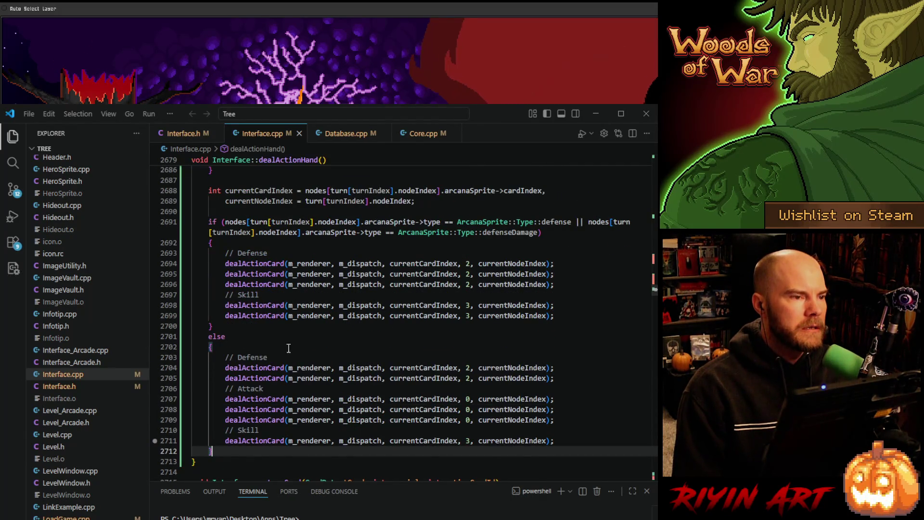
left_click(646, 494)
Step: Read through dealActionHand's card-dealing branches for defense and non-defense types
scroll(249, 306, "up", 2)
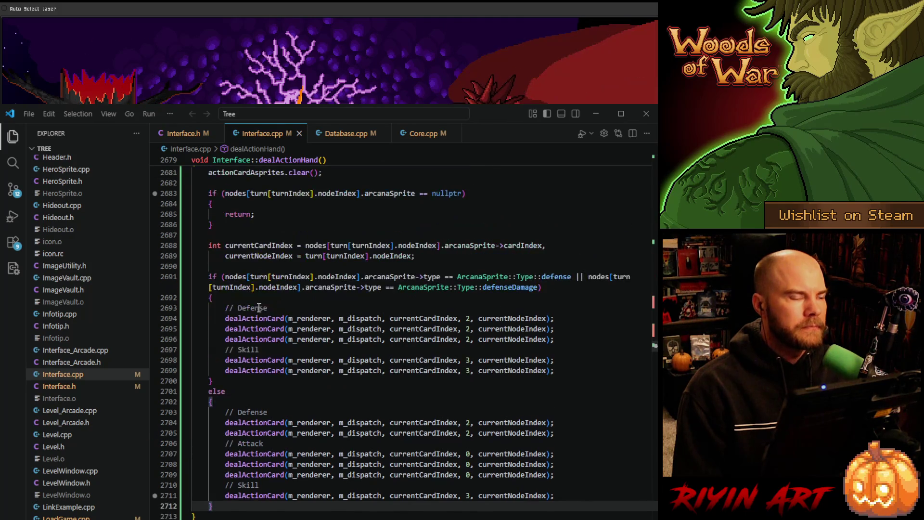
scroll(249, 306, "down", 1)
scroll(249, 306, "up", 2)
scroll(300, 263, "up", 3)
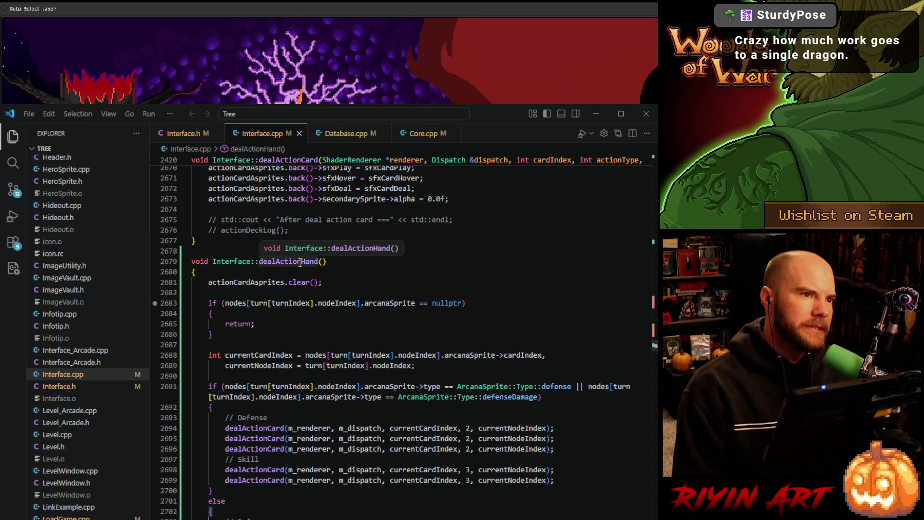
scroll(300, 263, "down", 1)
scroll(300, 263, "down", 2)
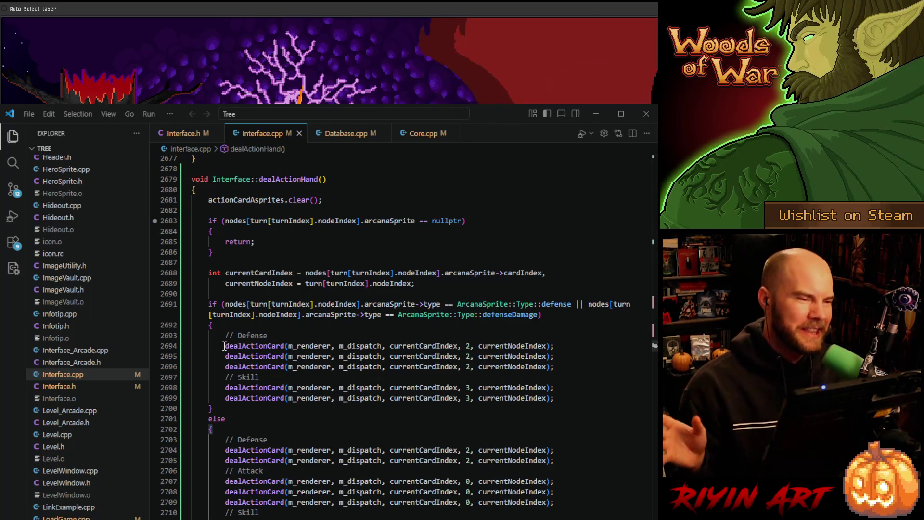
scroll(224, 346, "down", 1)
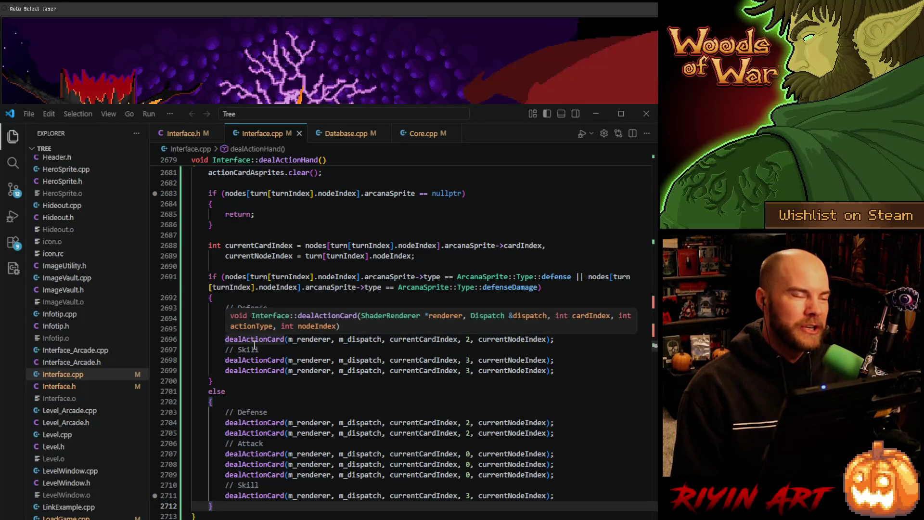
scroll(263, 348, "down", 1)
scroll(272, 369, "down", 1)
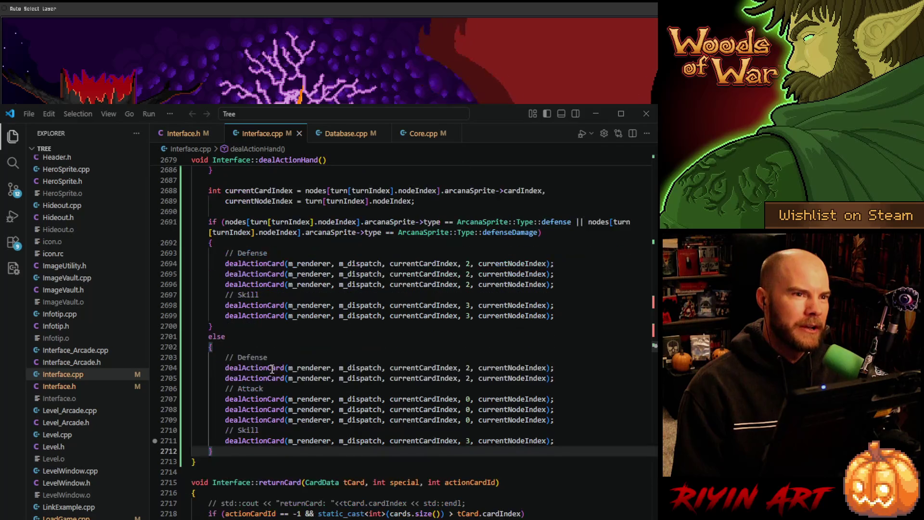
Step: Place the cursor at line 2702 and minimize VS Code to reveal the lava scene
scroll(272, 369, "up", 1)
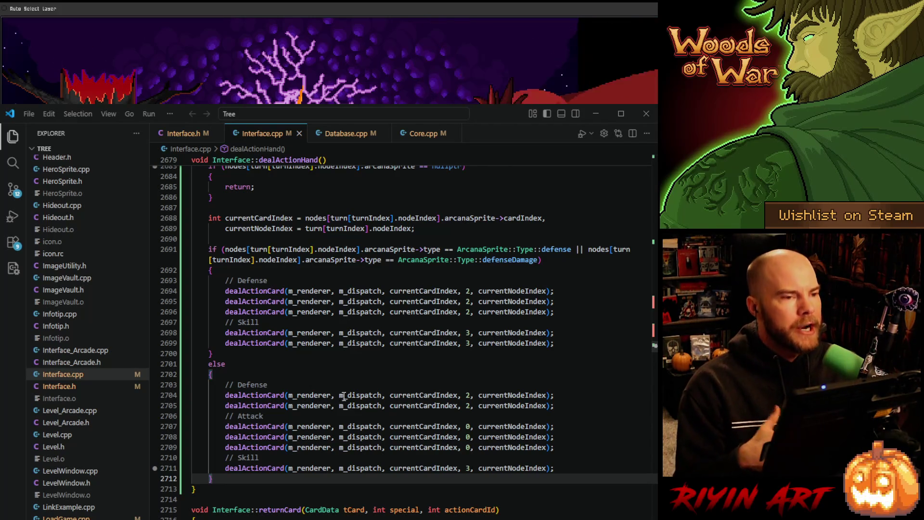
scroll(345, 395, "down", 1)
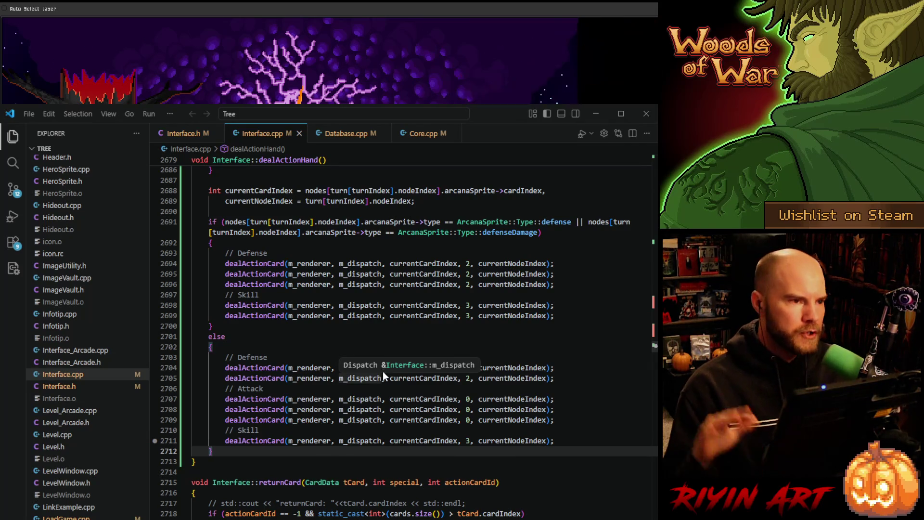
left_click(433, 347)
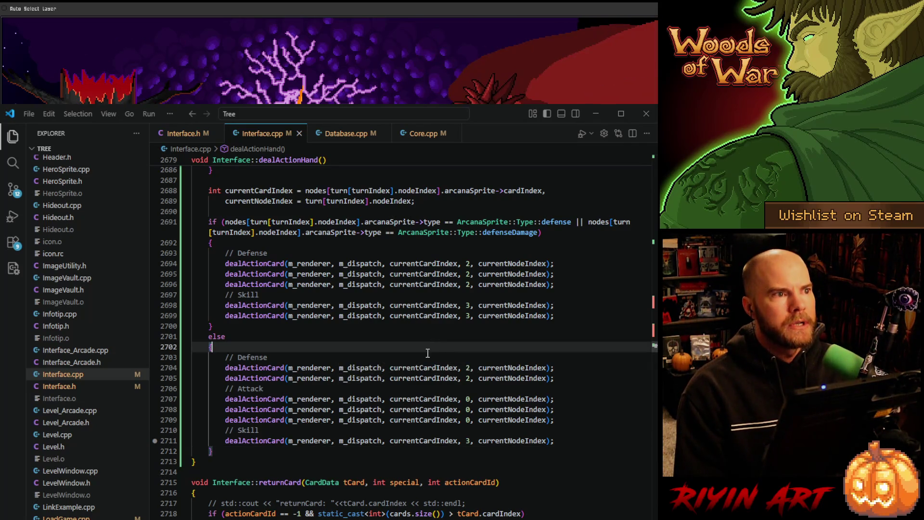
left_click(621, 134)
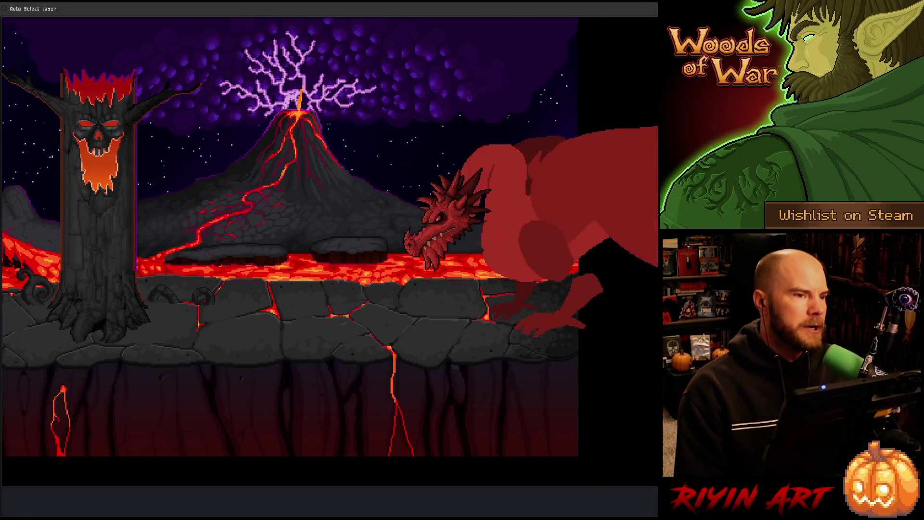